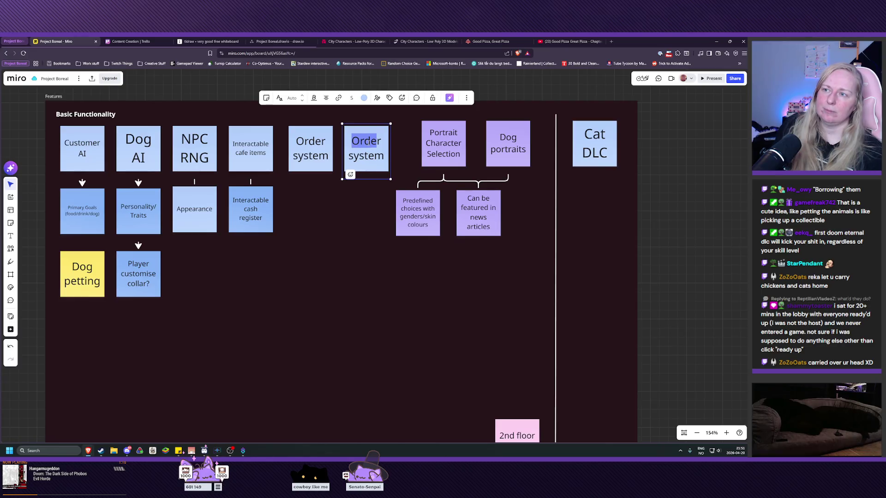
- Retype the copied note as 'Upgrade system' and nudge the Order system note slightly left
text(Upgrade)
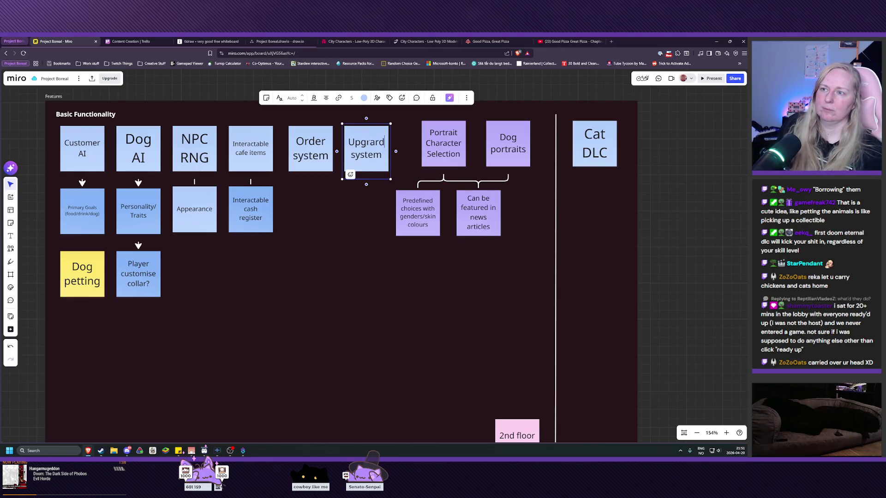
click(403, 297)
drag(324, 170, 323, 169)
click(322, 245)
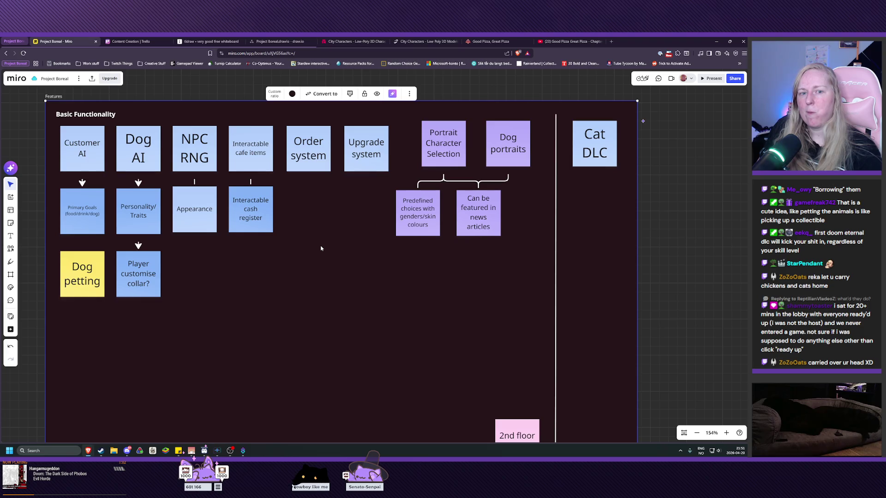
key(Escape)
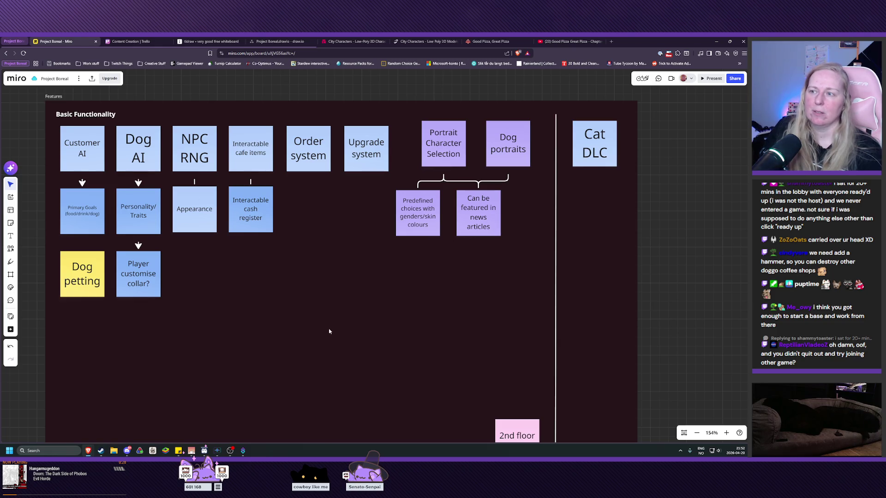
mouse_move(267, 351)
mouse_down()
mouse_move(307, 364)
mouse_move(263, 332)
mouse_move(277, 229)
mouse_move(278, 328)
mouse_move(269, 294)
mouse_move(269, 303)
mouse_move(253, 293)
mouse_move(257, 304)
mouse_up()
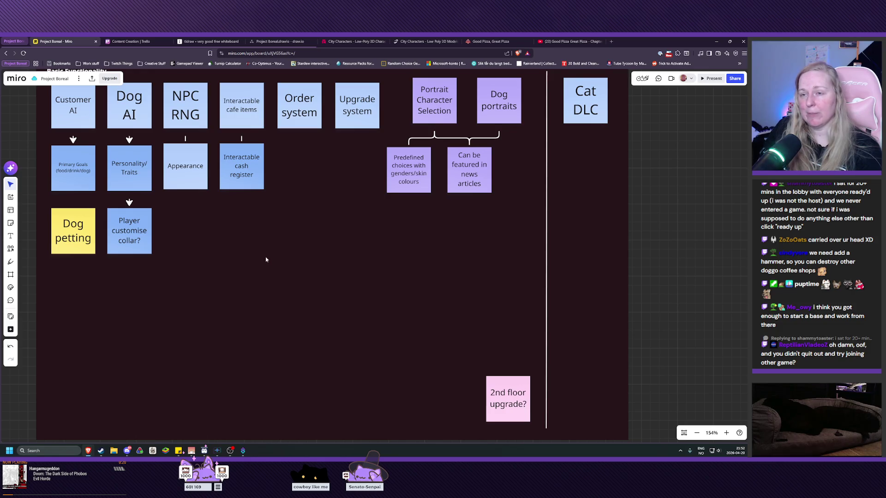
mouse_move(268, 258)
mouse_down()
mouse_move(273, 333)
mouse_move(267, 283)
mouse_move(265, 294)
mouse_up()
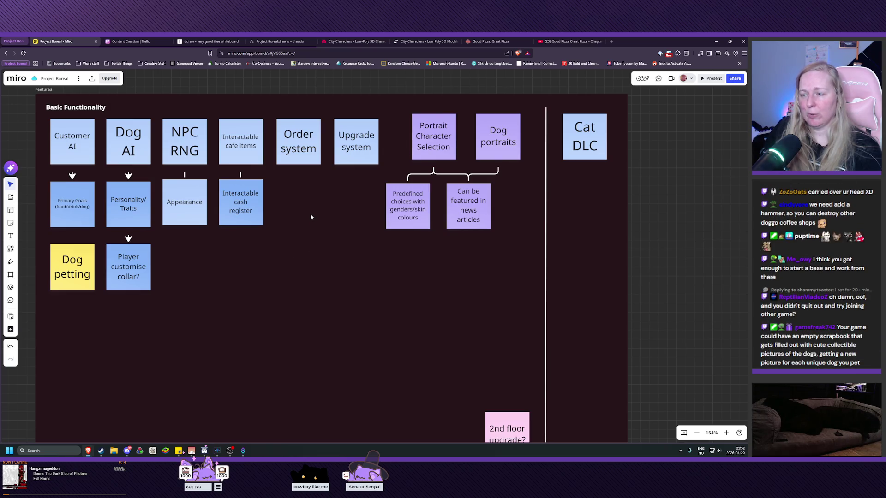
drag(311, 217, 310, 420)
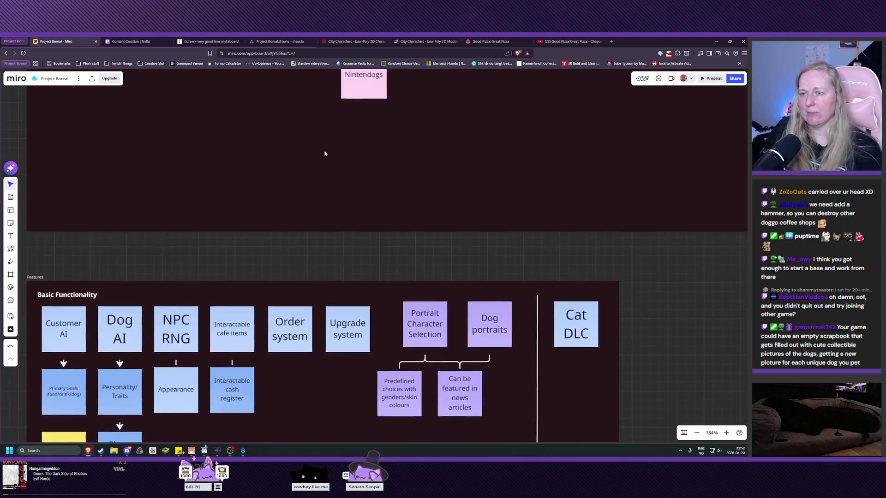
mouse_move(324, 152)
mouse_down()
mouse_move(323, 293)
mouse_move(311, 375)
mouse_up()
drag(287, 253, 317, 87)
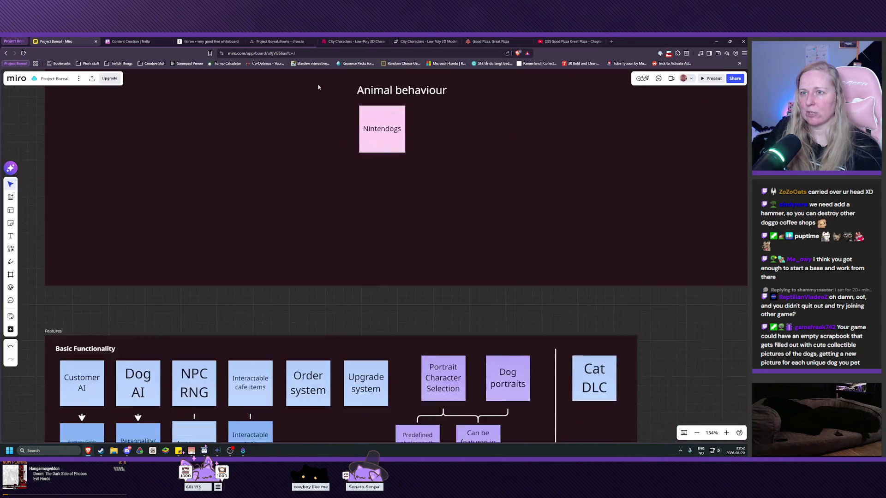
drag(349, 349, 371, 66)
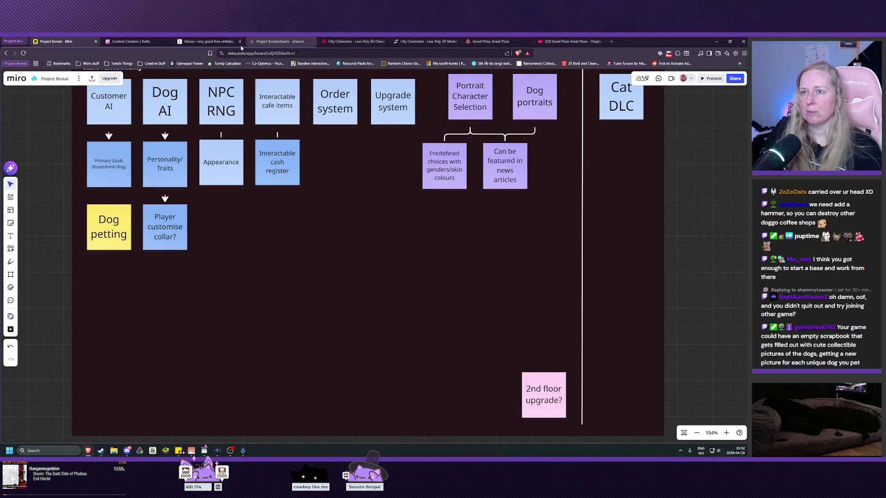
click(277, 42)
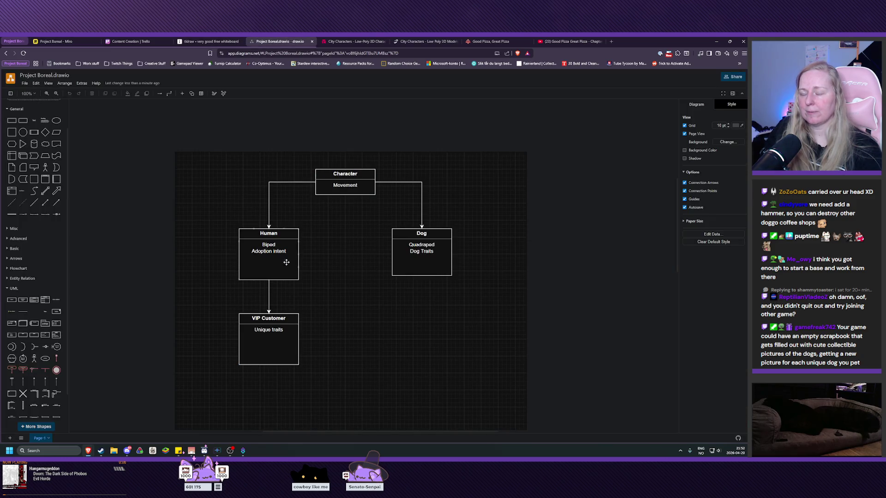
click(58, 41)
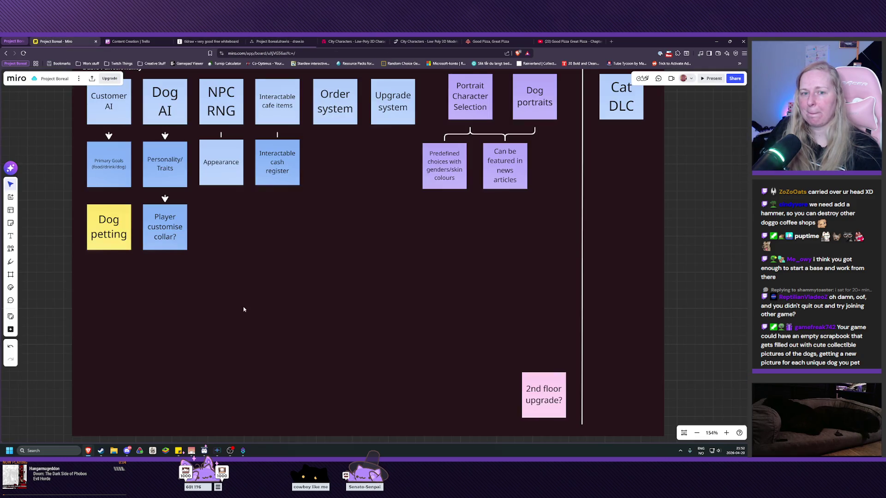
drag(376, 280, 341, 300)
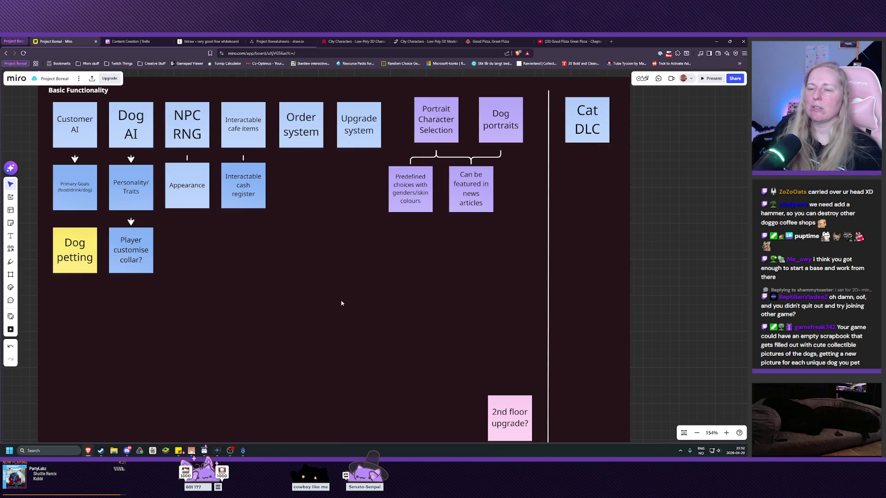
- Copy the Interactable cafe items note below Order system and retype it 'Adoption system'
click(236, 129)
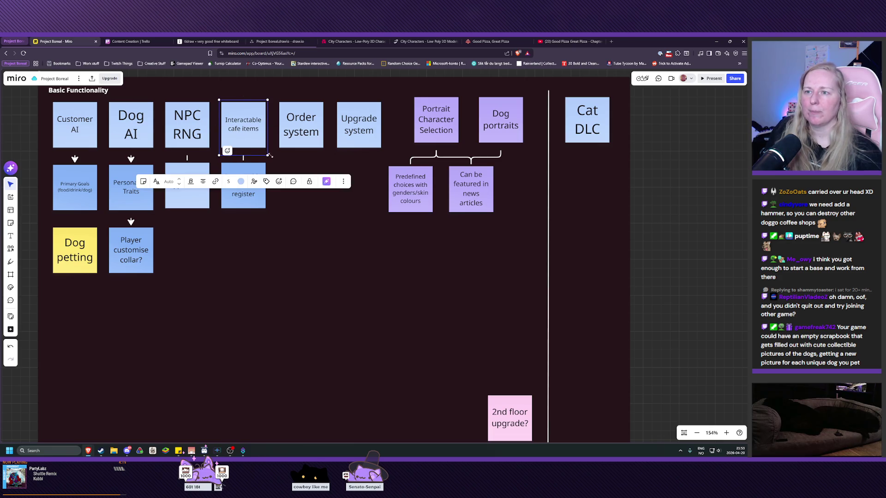
mouse_move(235, 129)
mouse_down()
mouse_move(307, 211)
mouse_move(307, 188)
mouse_up()
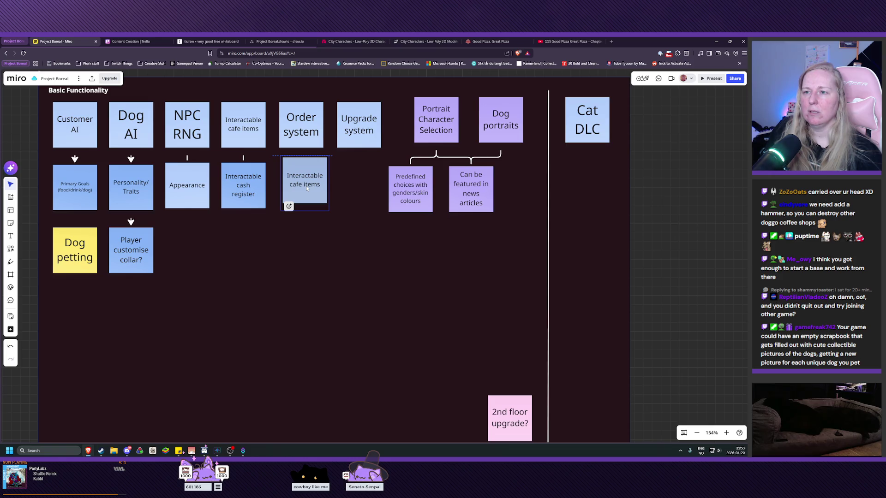
drag(306, 188, 302, 192)
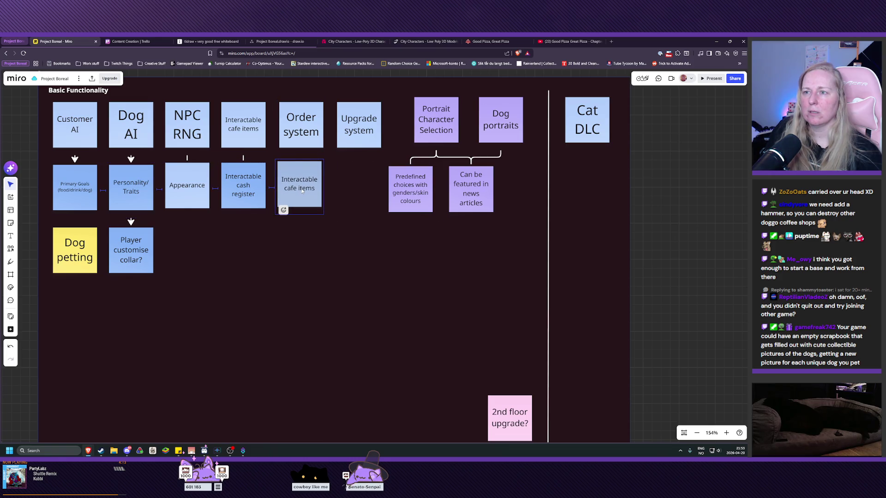
double_click(300, 189)
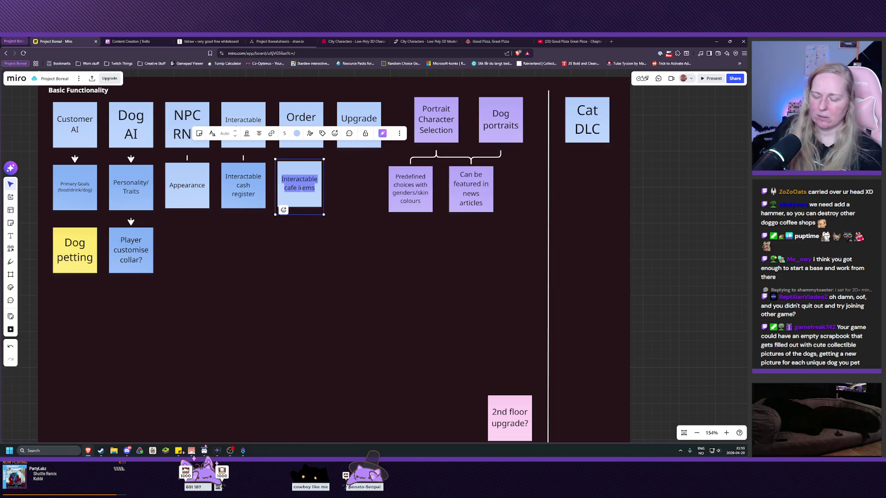
text(Adoption sy)
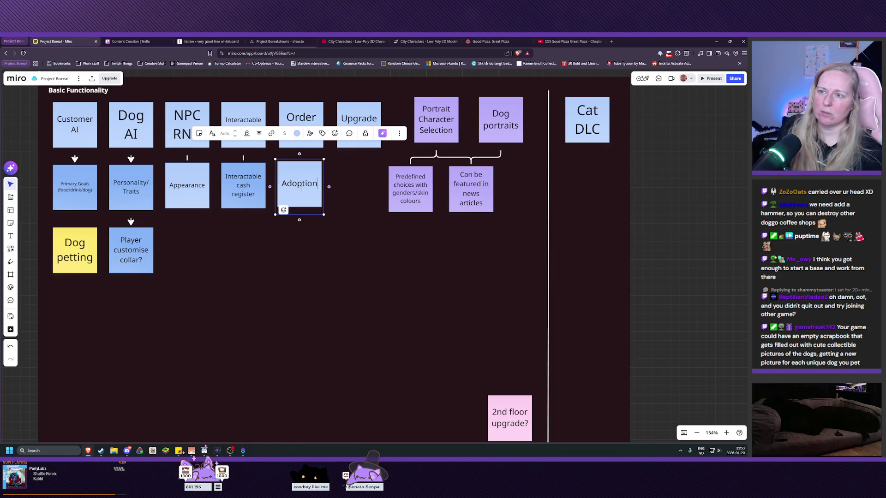
text(stem)
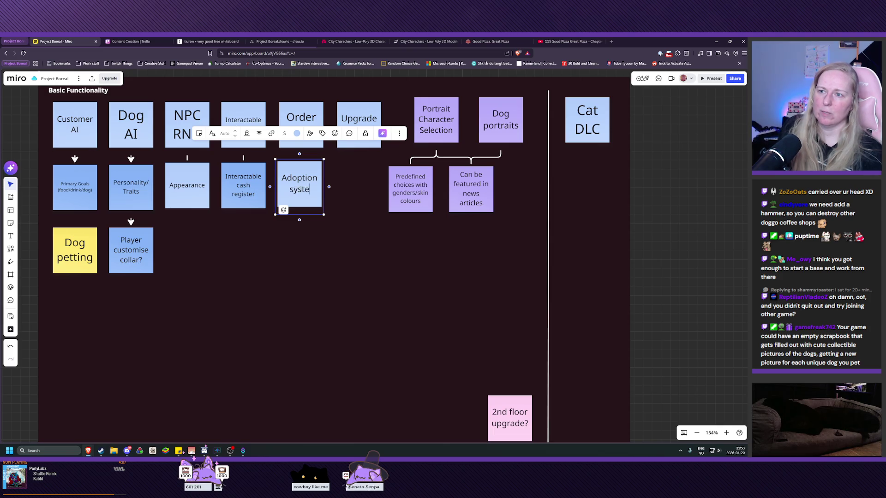
double_click(302, 189)
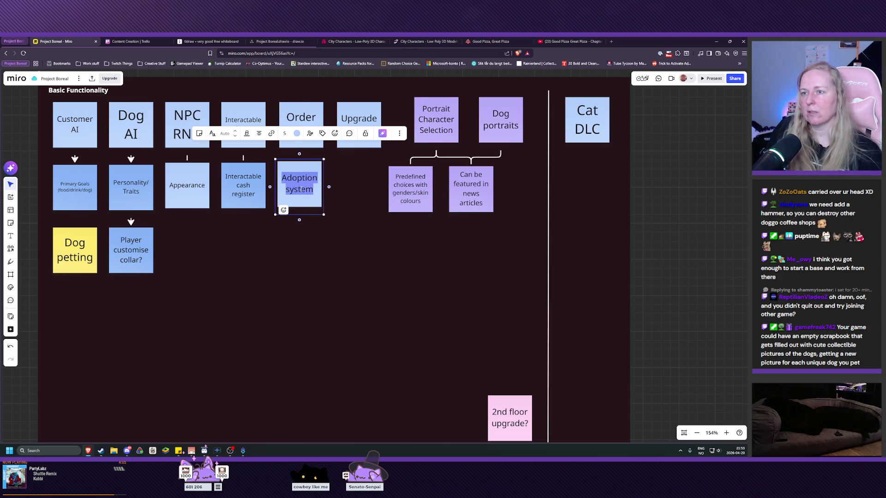
click(319, 257)
- Make the Adoption system note violet and drag a copy beneath it
click(300, 198)
click(303, 134)
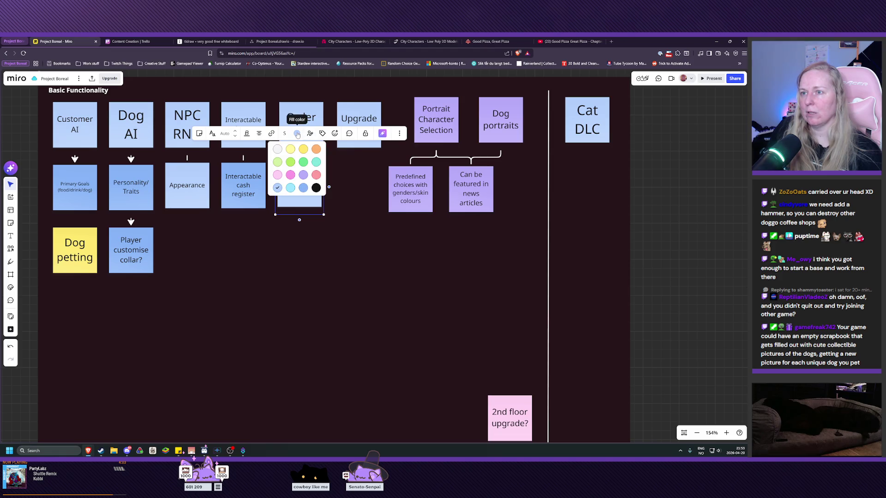
click(303, 187)
click(314, 258)
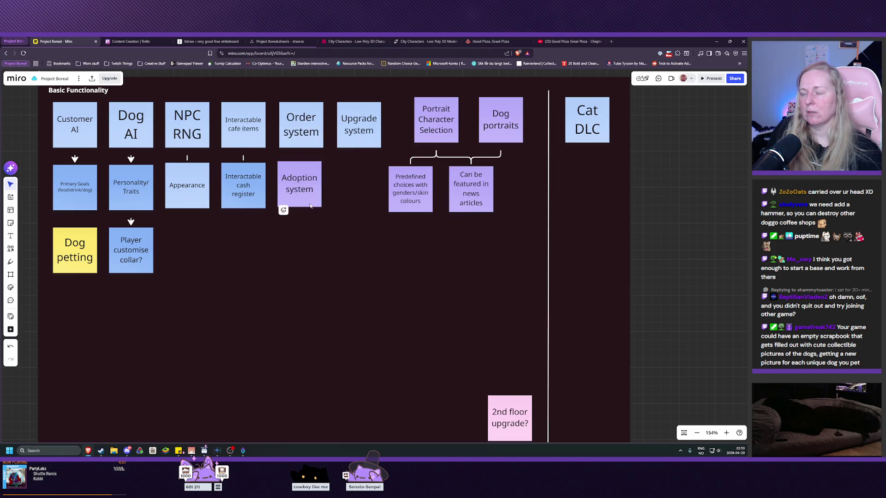
mouse_move(307, 191)
mouse_down()
mouse_move(297, 259)
mouse_move(301, 248)
mouse_up()
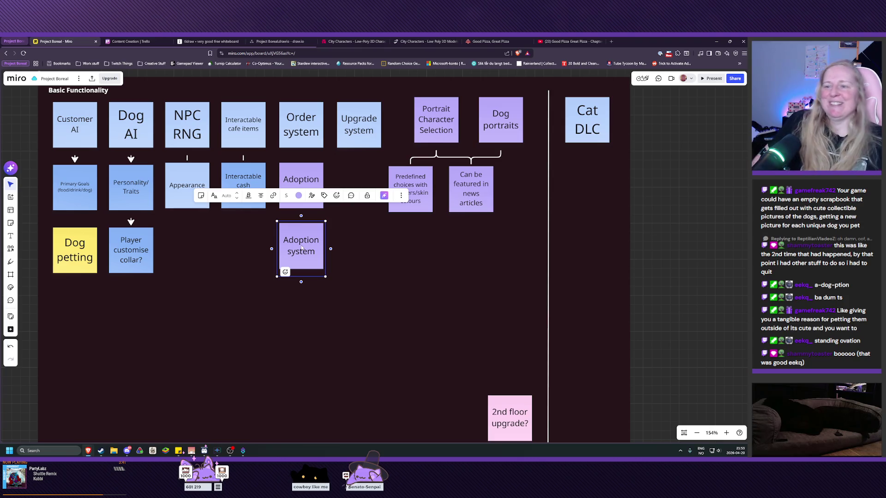
- Edit the upper violet note's text so it reads 'Adogption system'
click(302, 182)
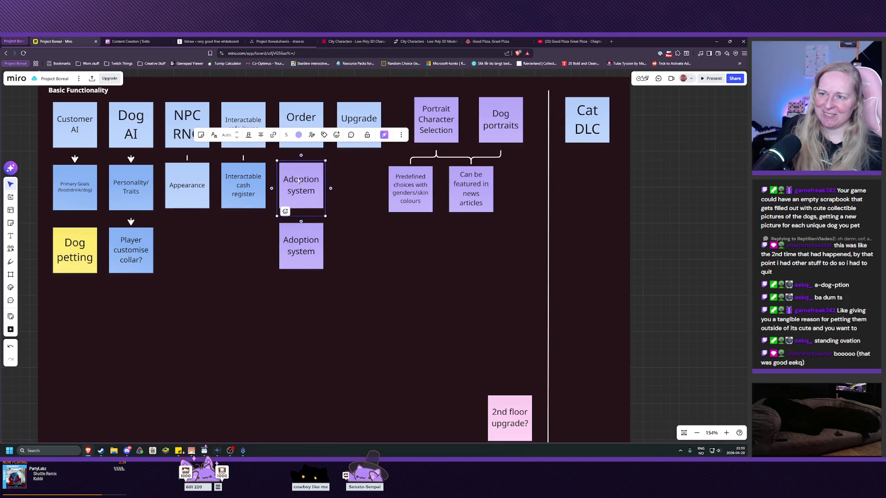
click(301, 181)
text(-)
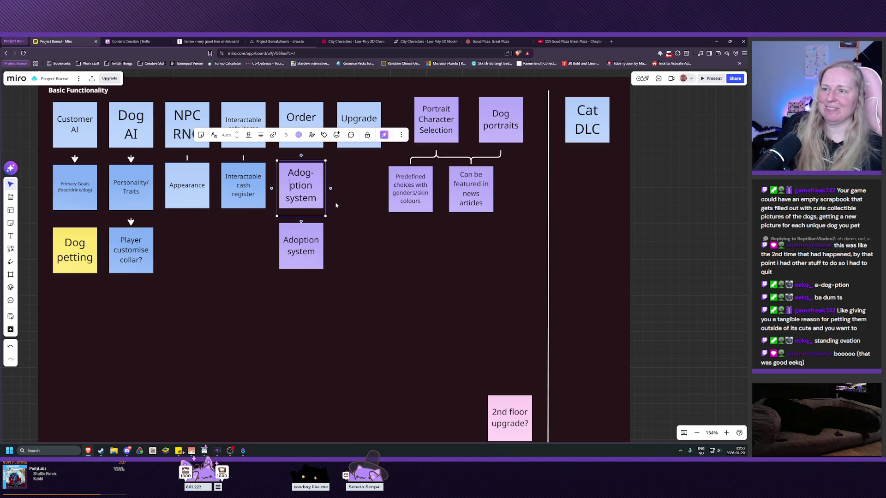
key(Left)
key(Left)
key(Left)
text(-)
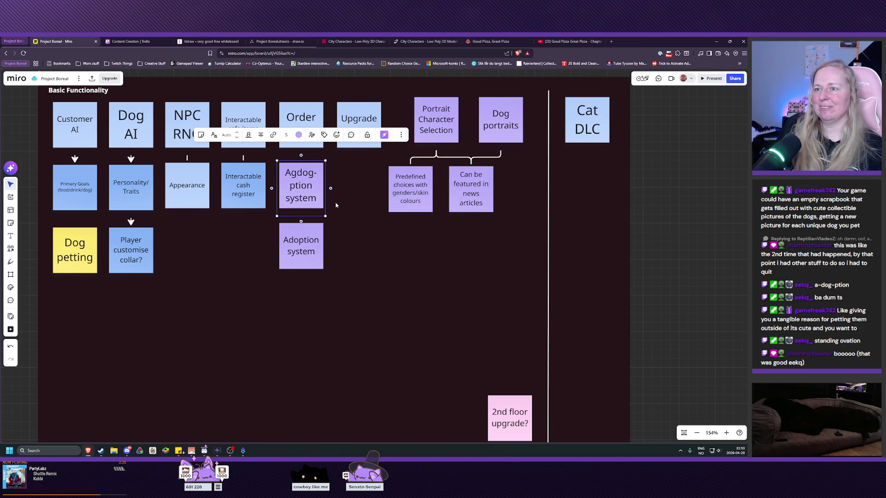
key(BackSpace)
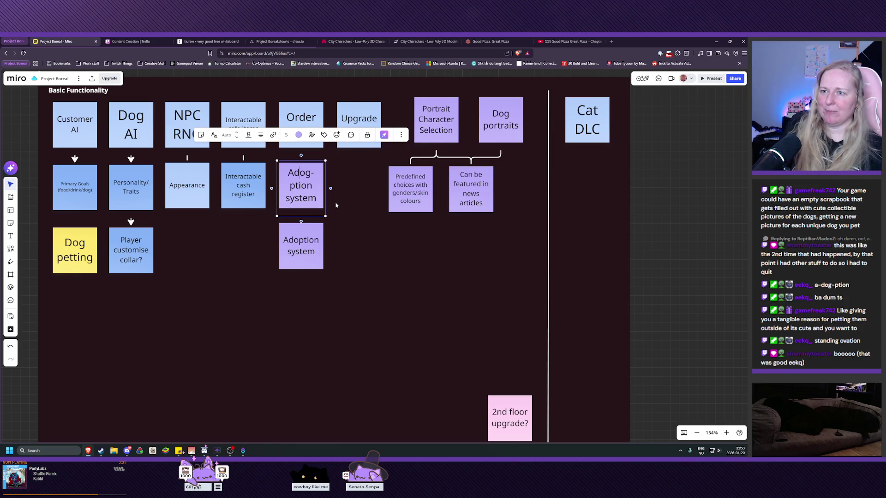
key(BackSpace)
click(345, 318)
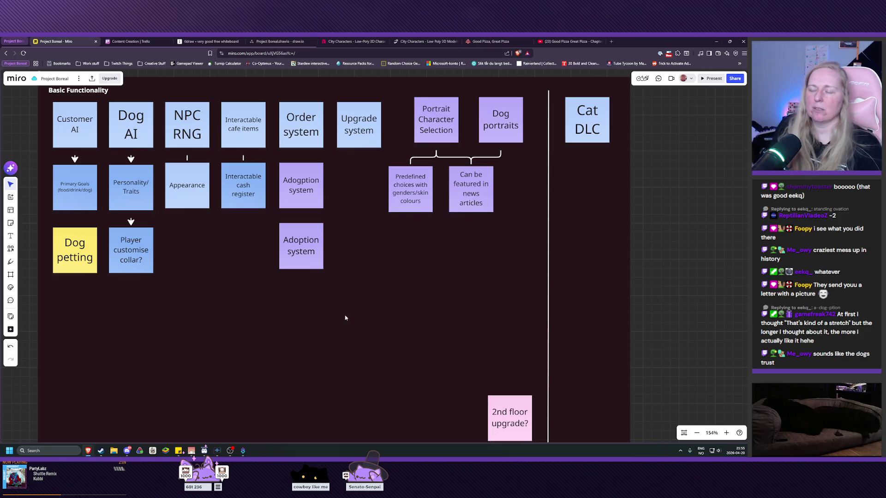
double_click(287, 239)
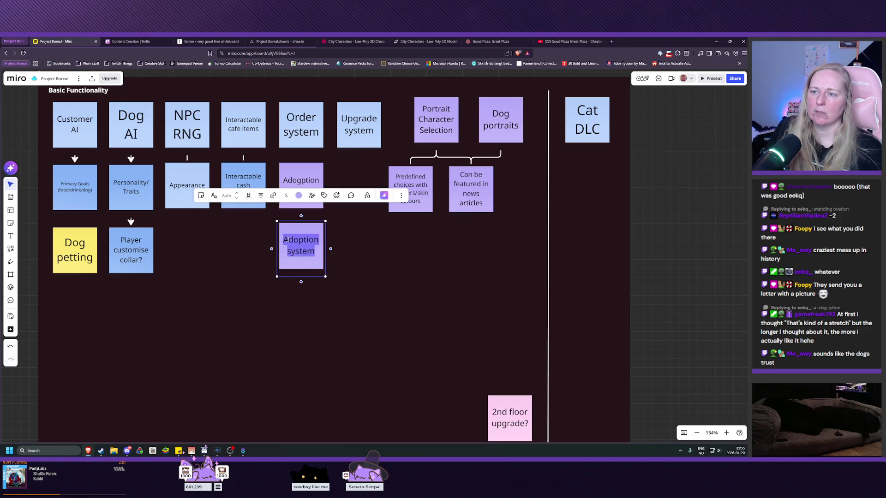
text(Letter )
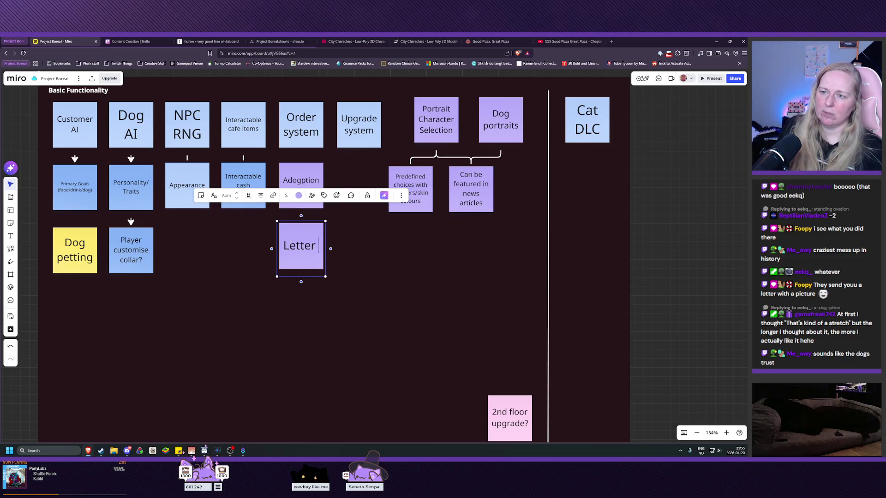
text(followups)
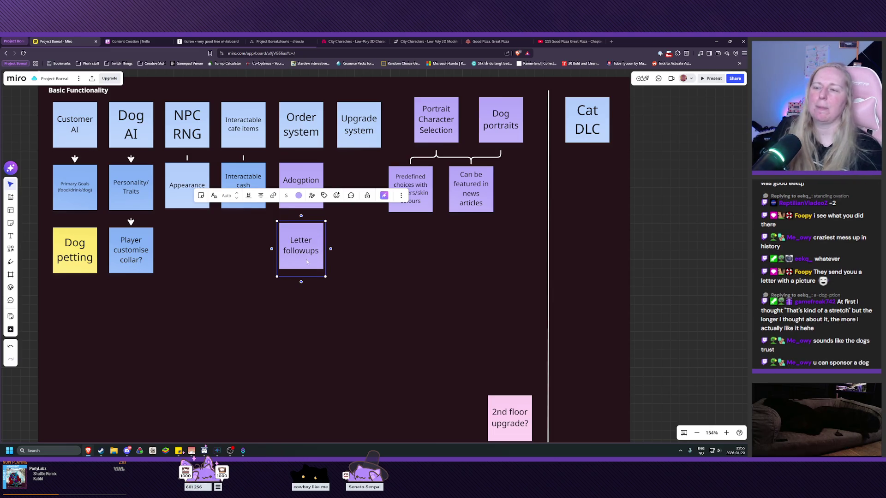
click(316, 283)
click(306, 186)
drag(300, 210, 301, 240)
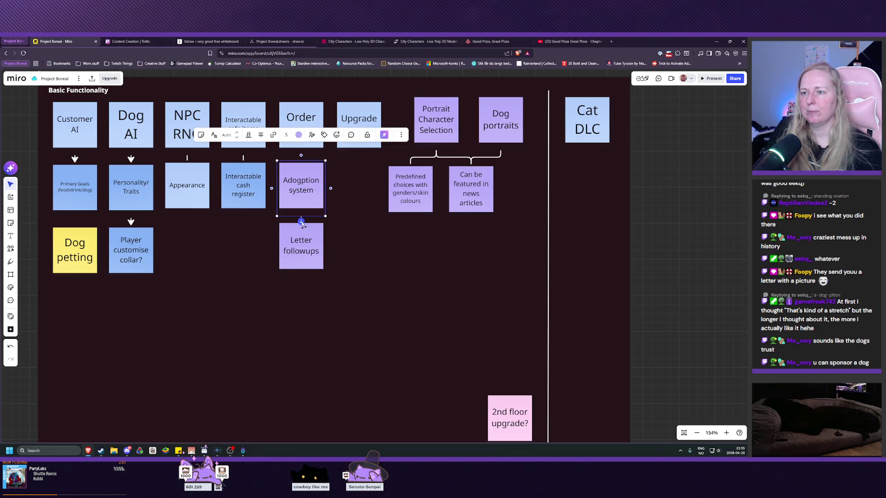
click(331, 340)
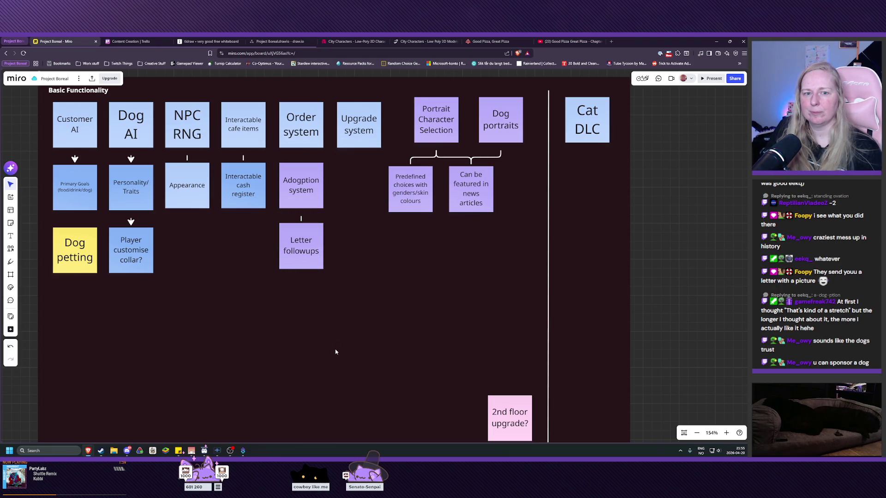
click(301, 243)
drag(301, 243, 309, 256)
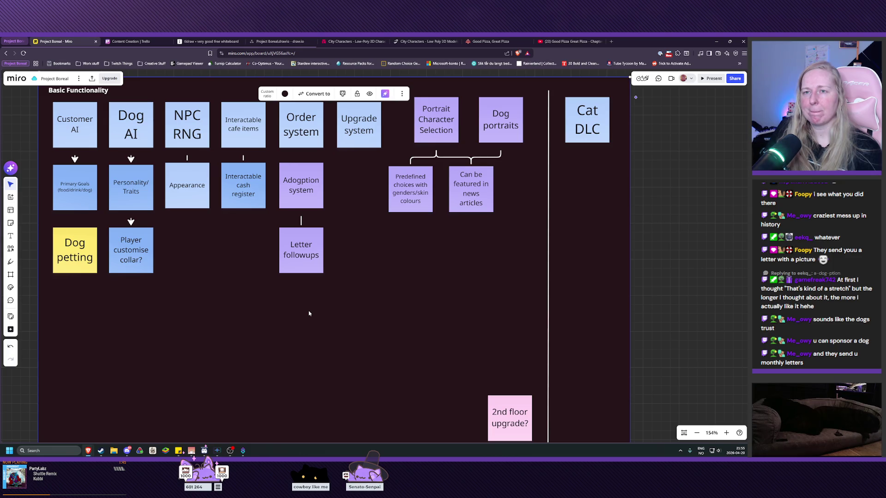
- Search Google for 'a dogs trust' in a new tab and open the Dogs Trust site
click(611, 42)
text(a dogs trust)
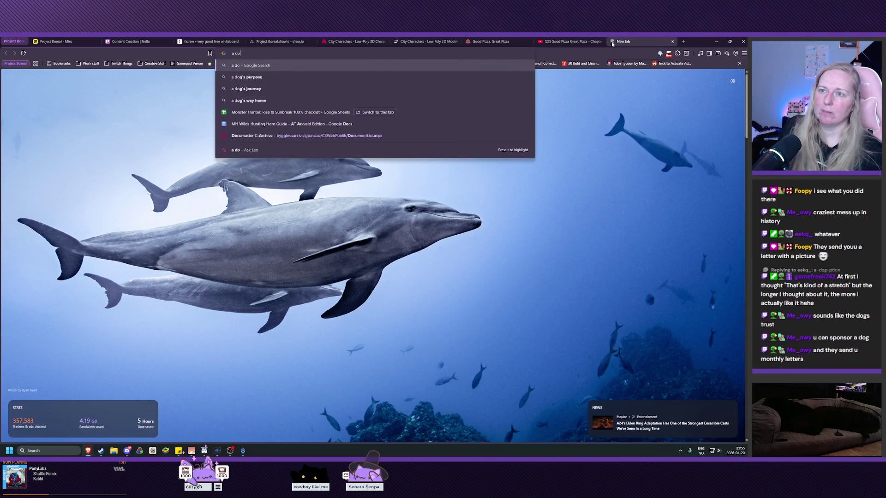
key(Return)
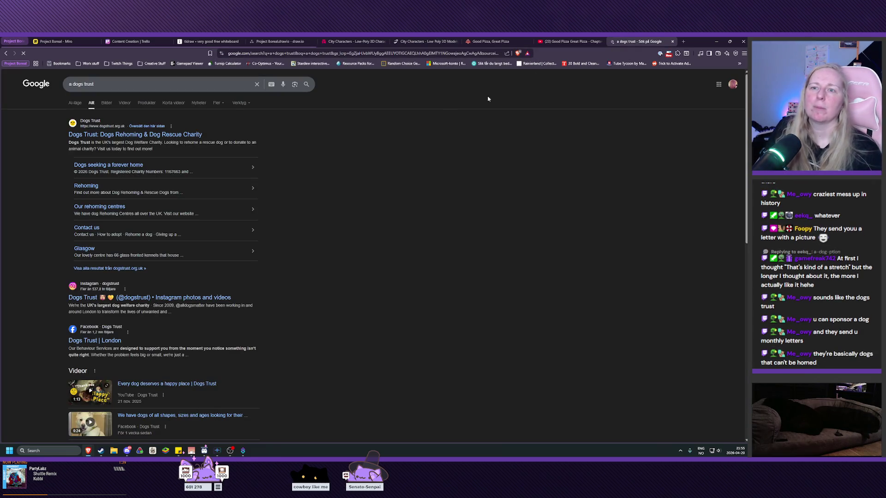
click(133, 134)
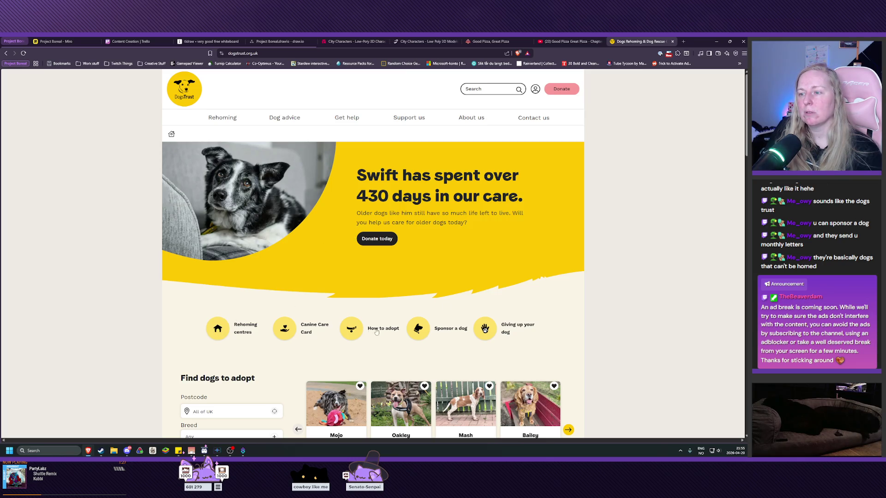
- Open the Sponsor a dog page and read the list of what sponsors receive
click(418, 328)
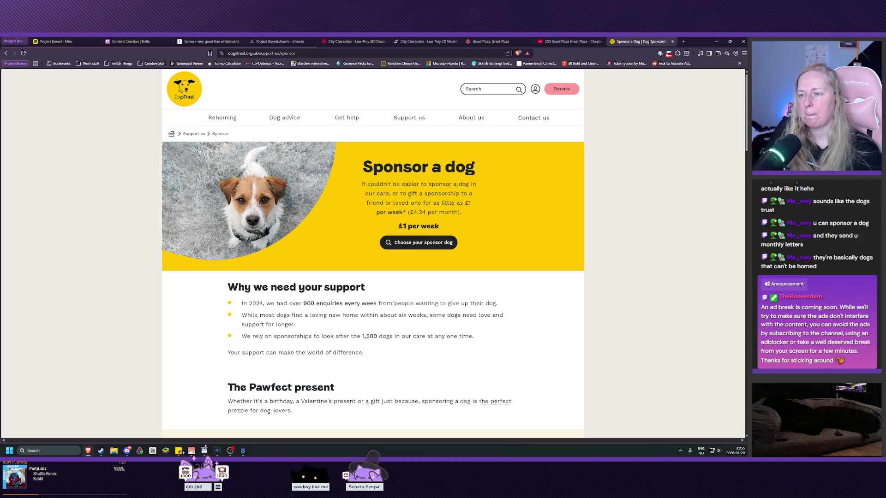
scroll(393, 304, down, 5)
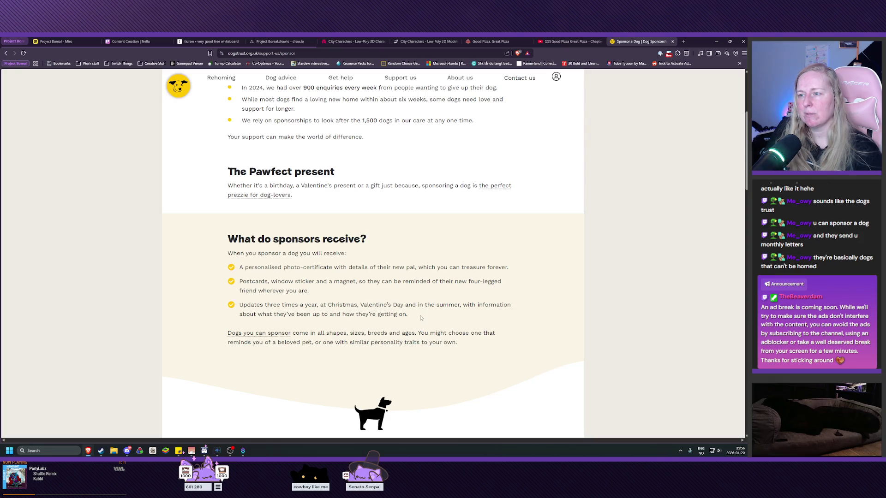
mouse_move(409, 314)
mouse_down()
mouse_move(240, 282)
mouse_move(233, 266)
mouse_up()
click(316, 321)
scroll(316, 320, down, 5)
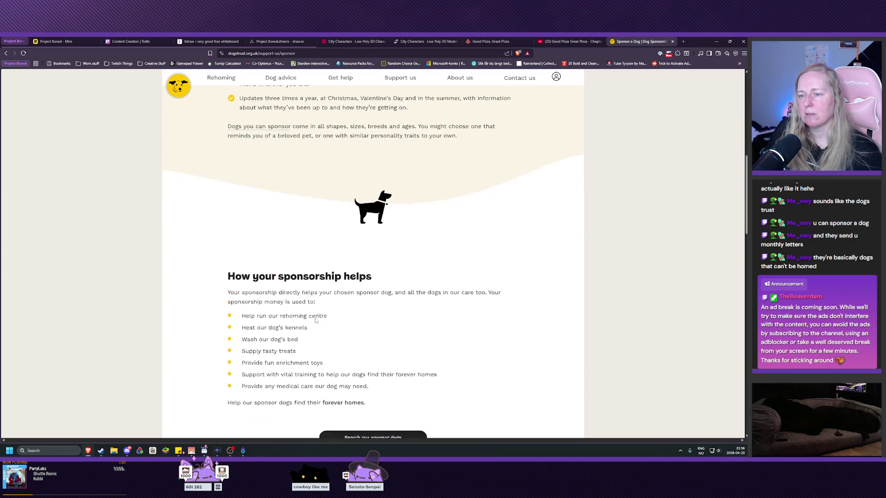
scroll(316, 321, down, 8)
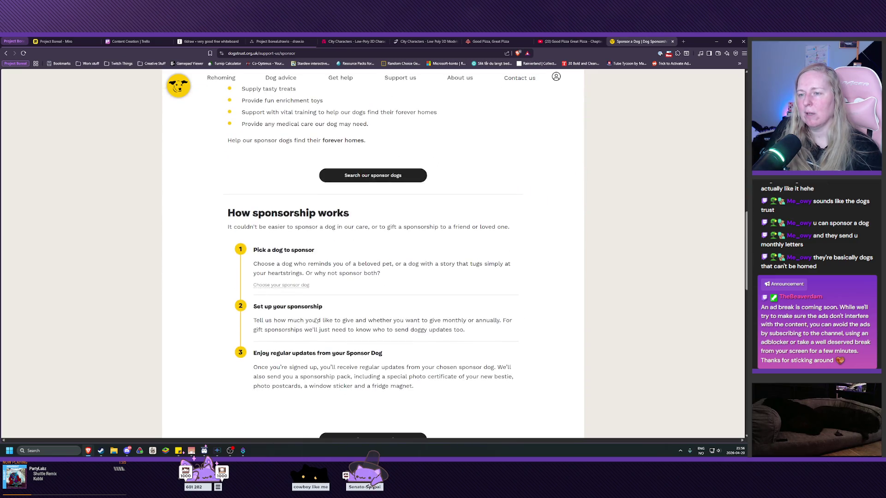
scroll(316, 318, down, 4)
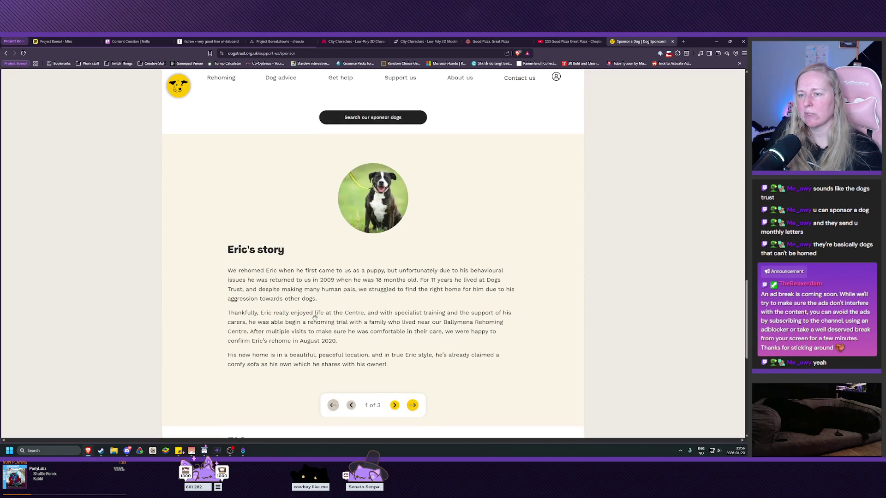
scroll(315, 317, down, 3)
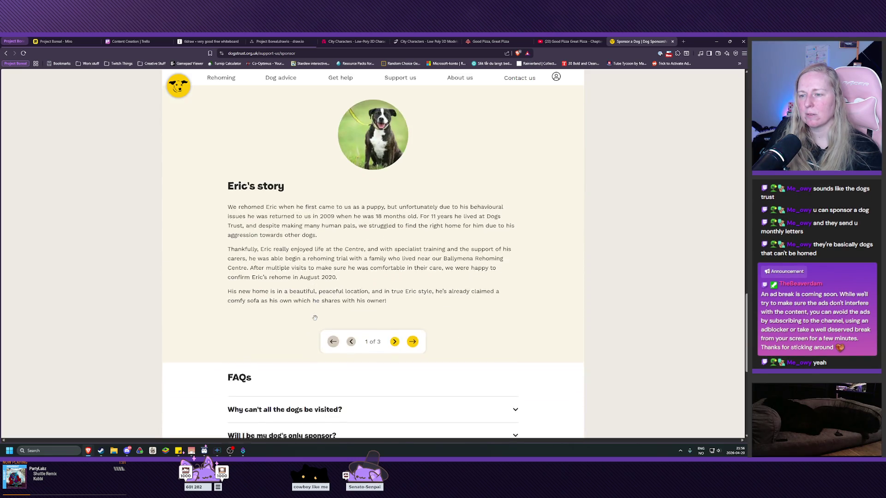
scroll(314, 318, down, 1)
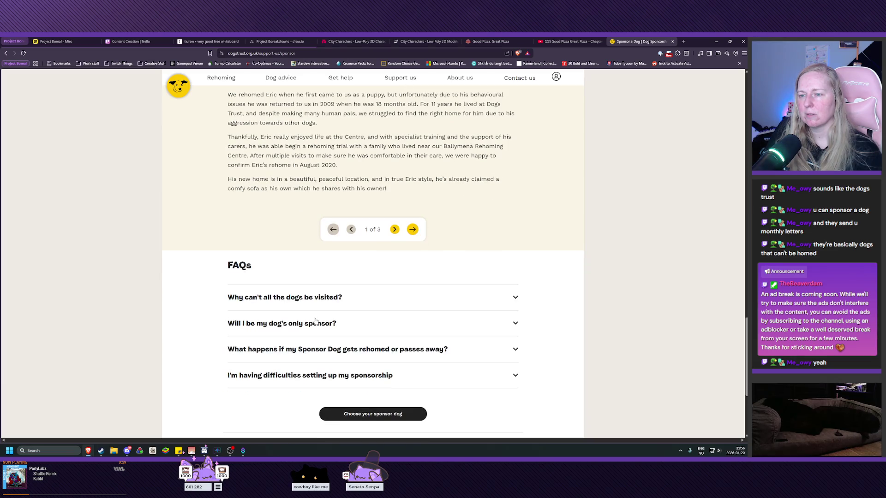
- Expand and collapse the FAQs on sole sponsorship and rehomed or deceased sponsor dogs
click(313, 316)
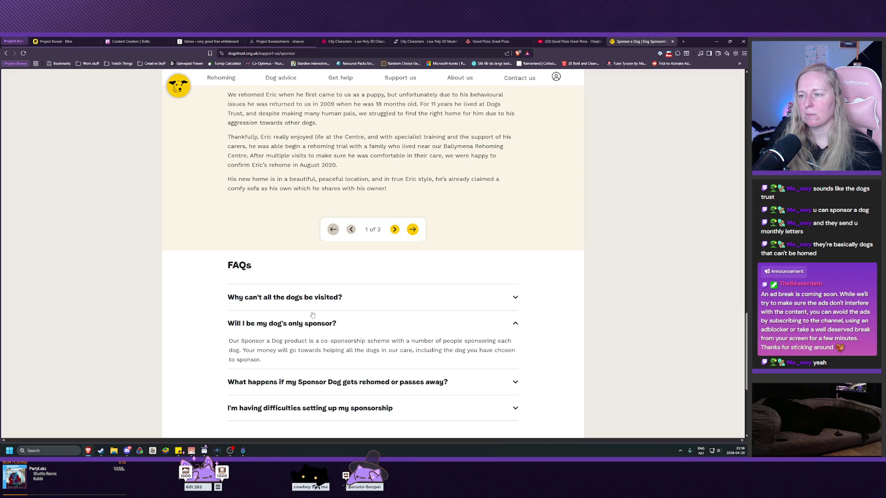
click(313, 315)
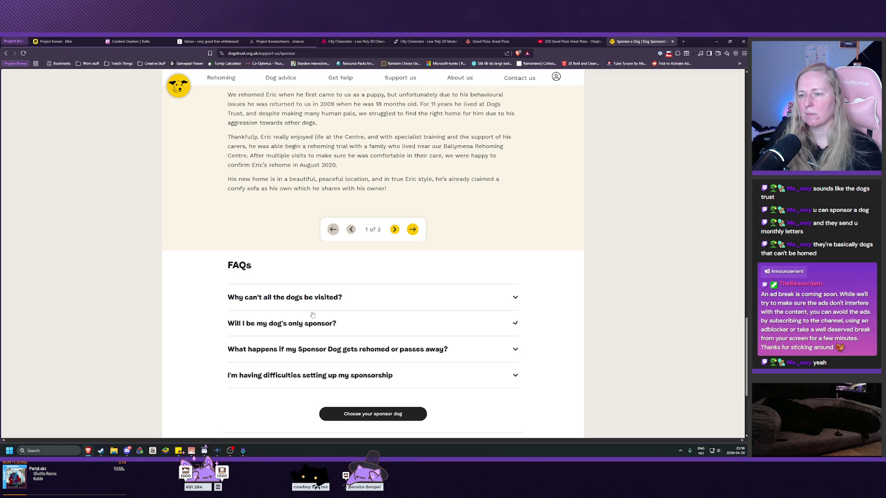
click(359, 353)
scroll(358, 352, down, 1)
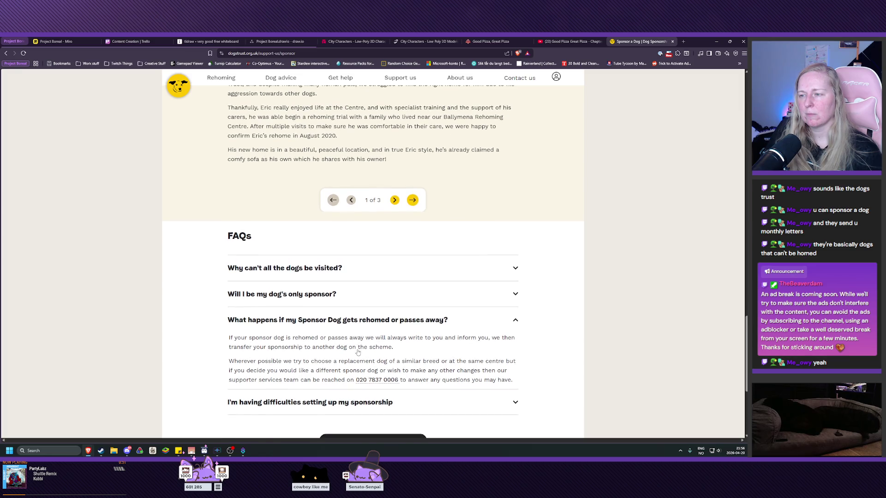
click(306, 320)
scroll(306, 326, down, 1)
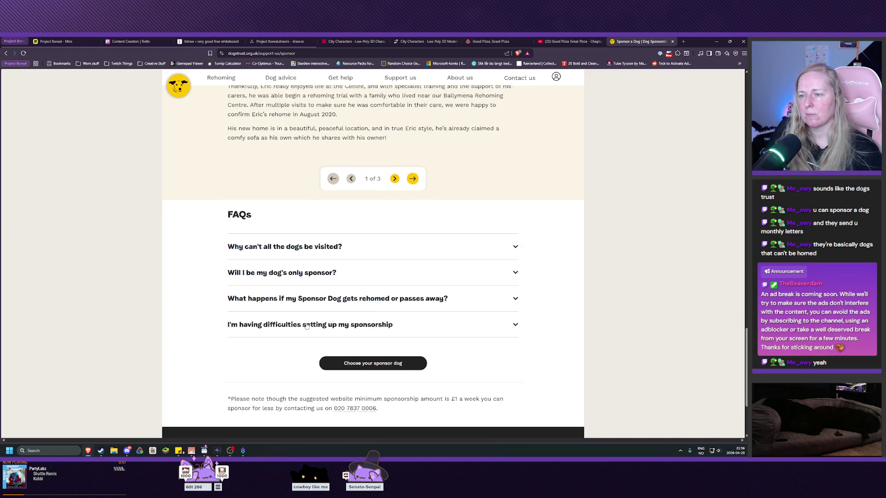
scroll(346, 354, down, 1)
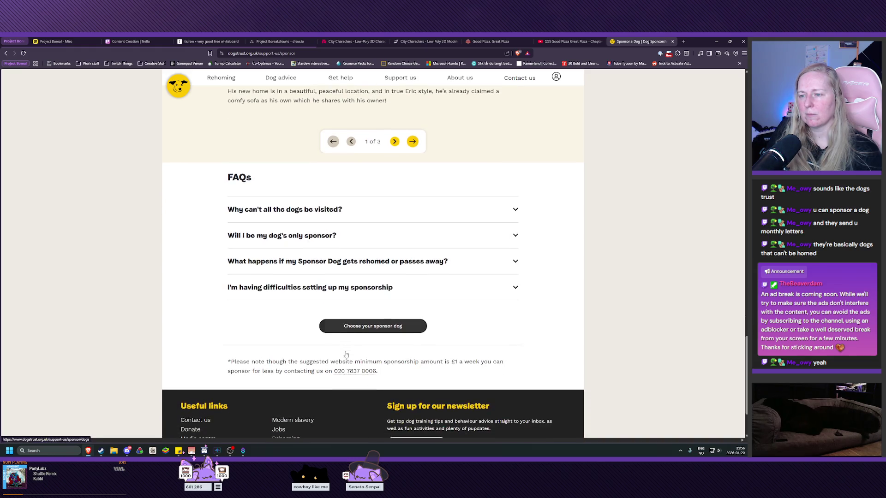
- Browse the list of dogs available for sponsorship
click(346, 327)
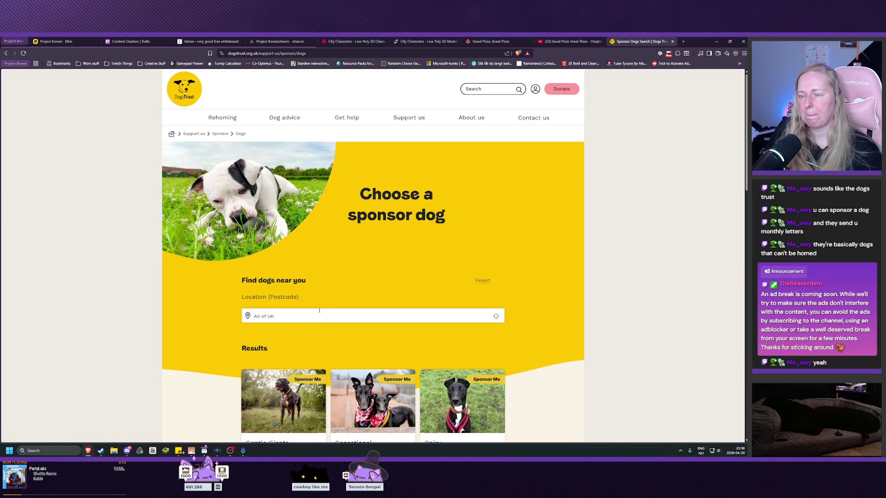
scroll(319, 312, down, 5)
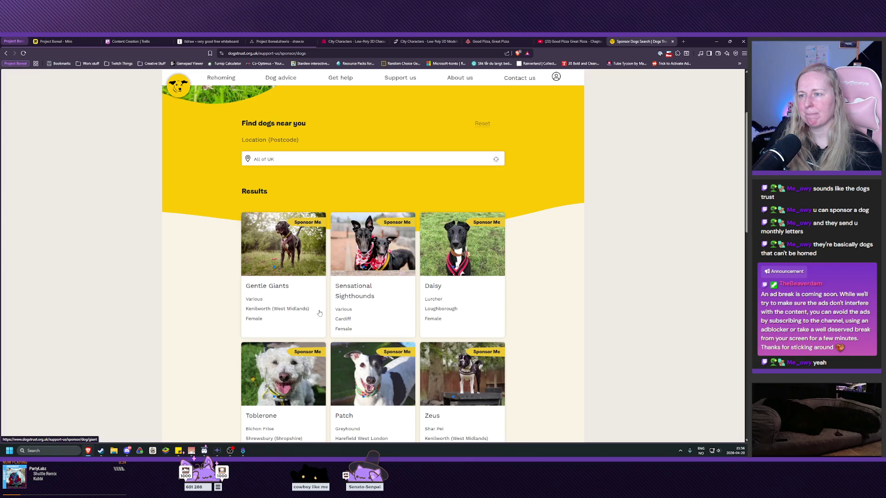
scroll(319, 313, down, 5)
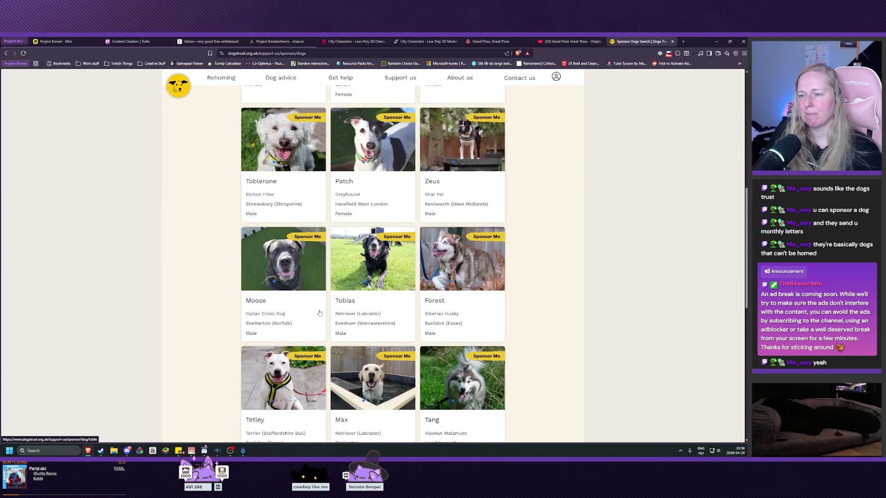
scroll(319, 313, down, 7)
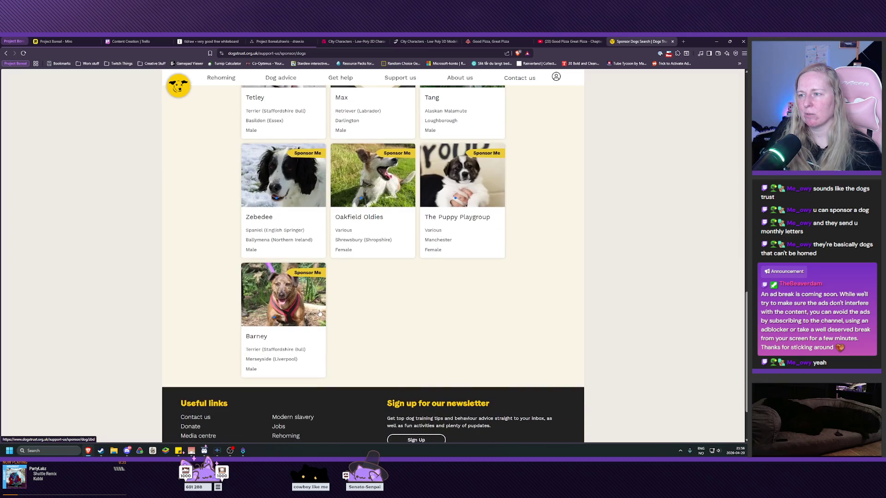
scroll(318, 310, down, 2)
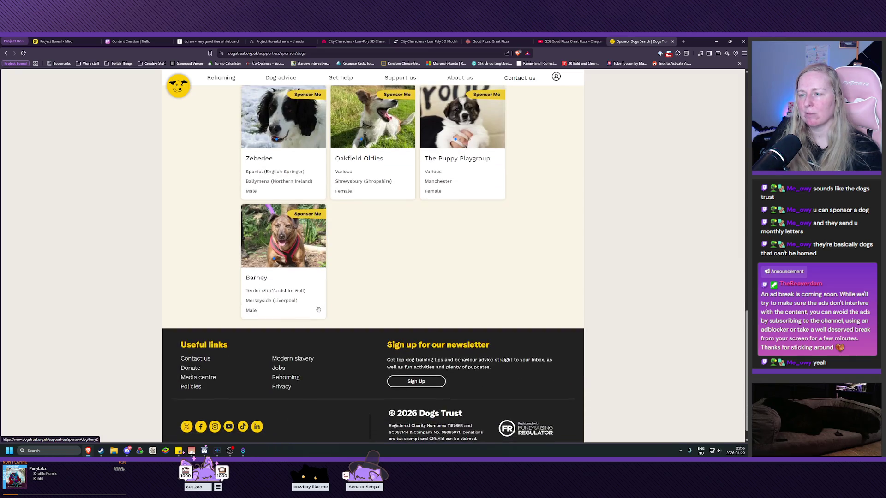
scroll(316, 323, up, 5)
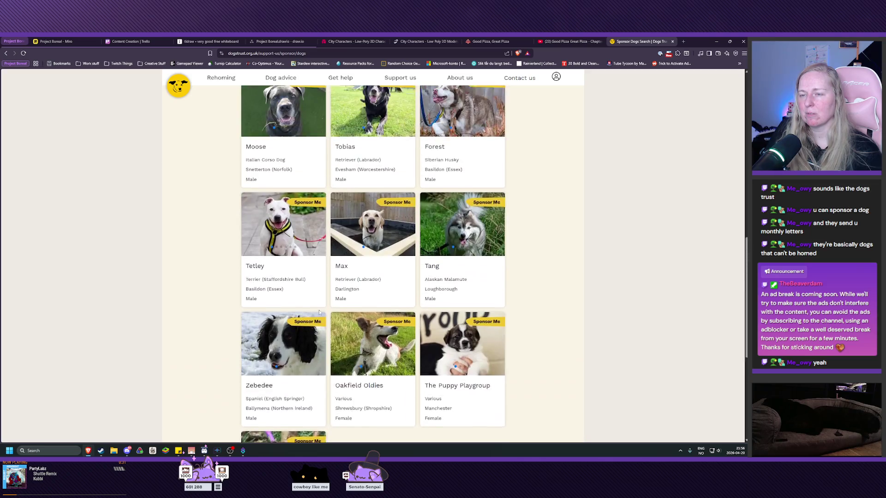
scroll(311, 337, down, 5)
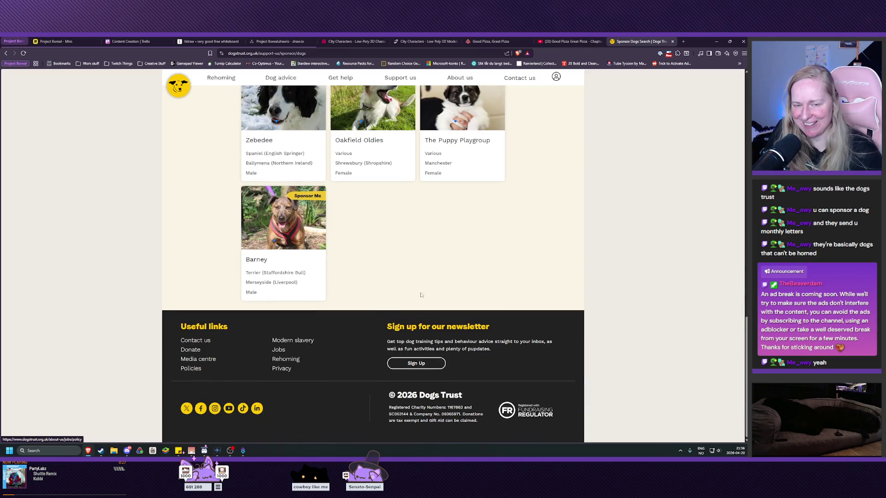
scroll(403, 291, up, 5)
scroll(404, 291, up, 12)
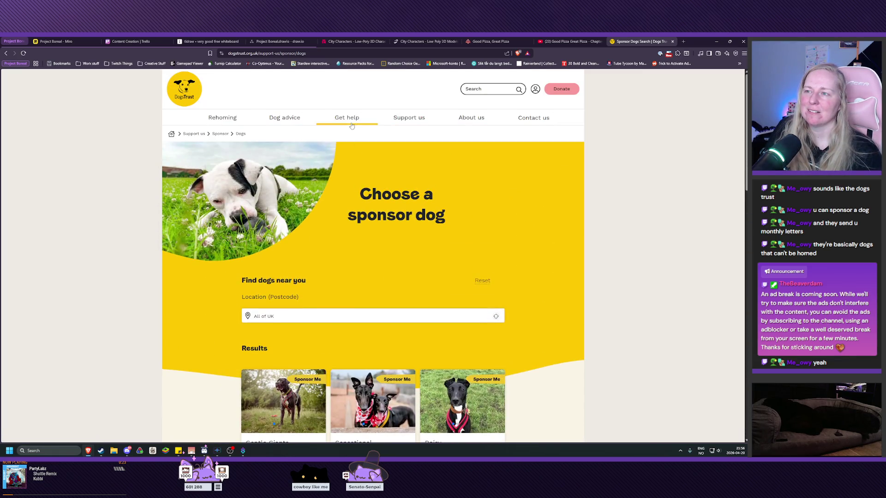
- Return to Sponsor a dog via Support us, copy its address, and close the tab
click(414, 122)
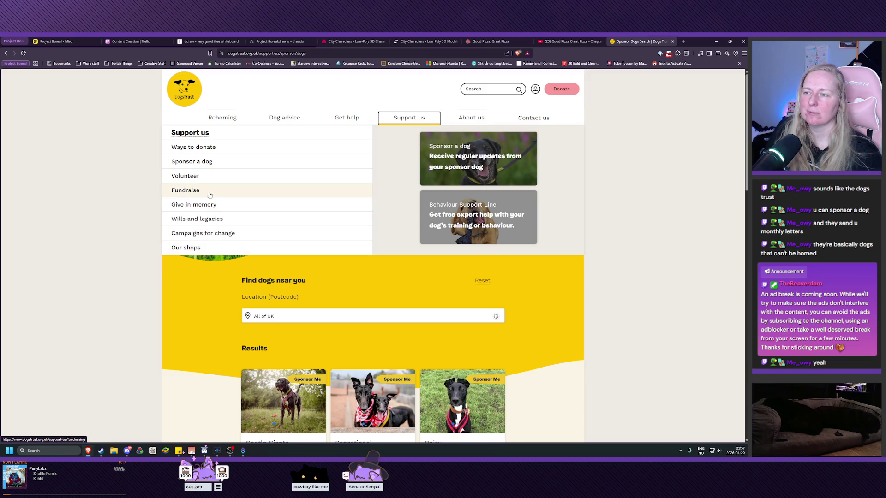
click(192, 162)
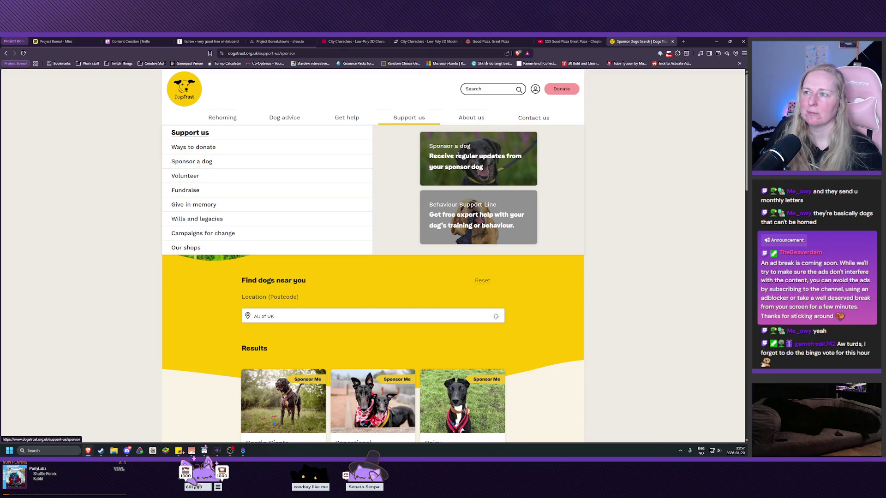
click(280, 54)
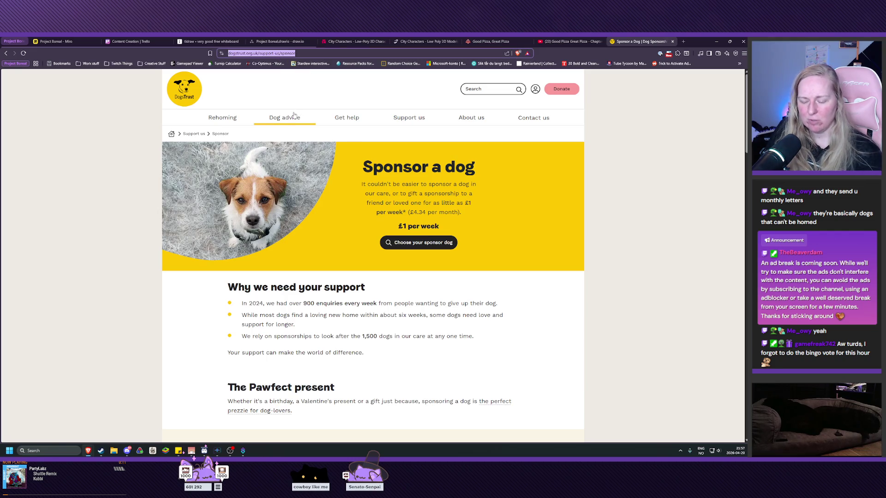
click(673, 42)
- Paste the Dogs Trust sponsor link onto the board and move it to the lower right
scroll(386, 257, up, 15)
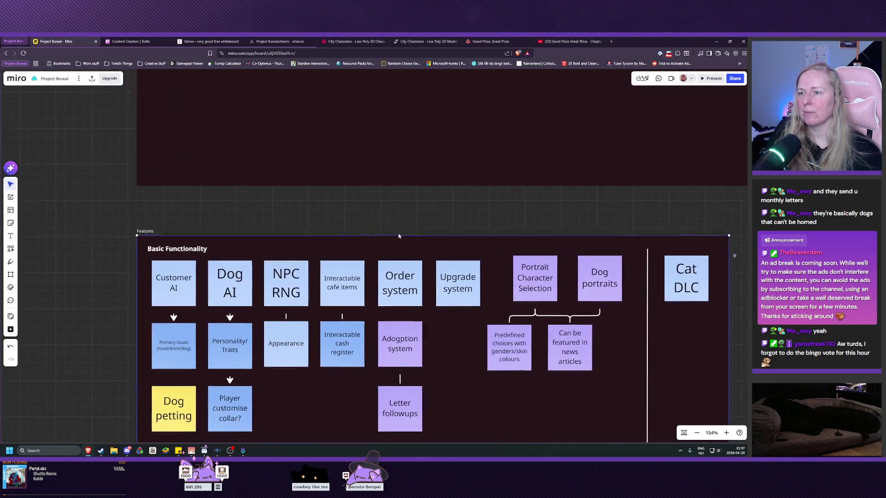
click(182, 352)
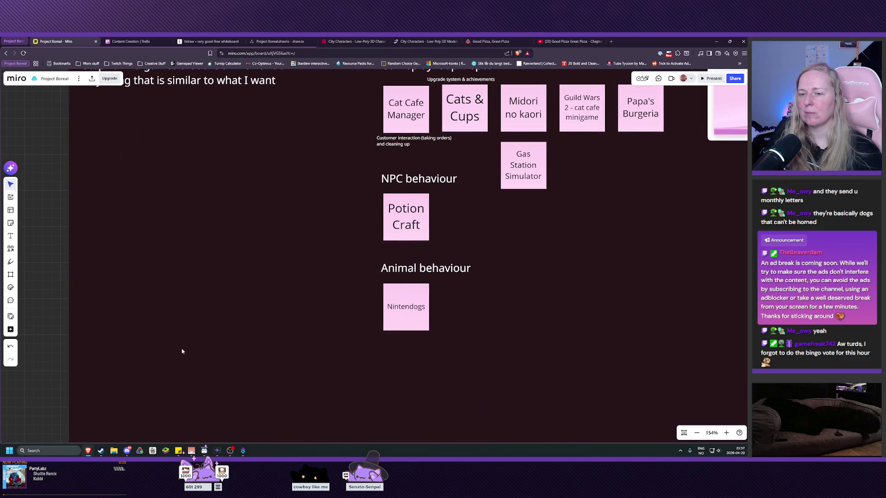
scroll(512, 350, down, 3)
scroll(458, 206, right, 5)
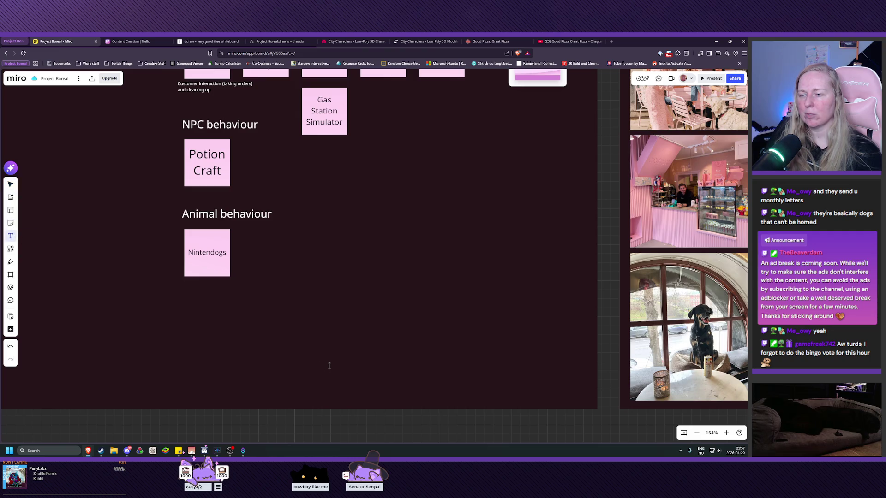
text(https://www.dogstrust.org.uk/support-us/sponsor)
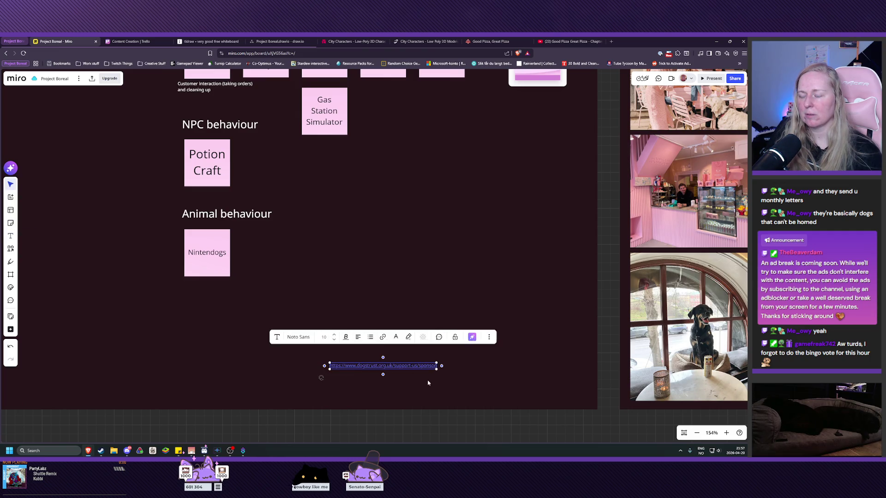
mouse_move(415, 369)
mouse_down()
mouse_move(511, 378)
mouse_move(564, 399)
mouse_up()
- Add the text label 'Letter followup inspo:' just above the sponsor link
key(t)
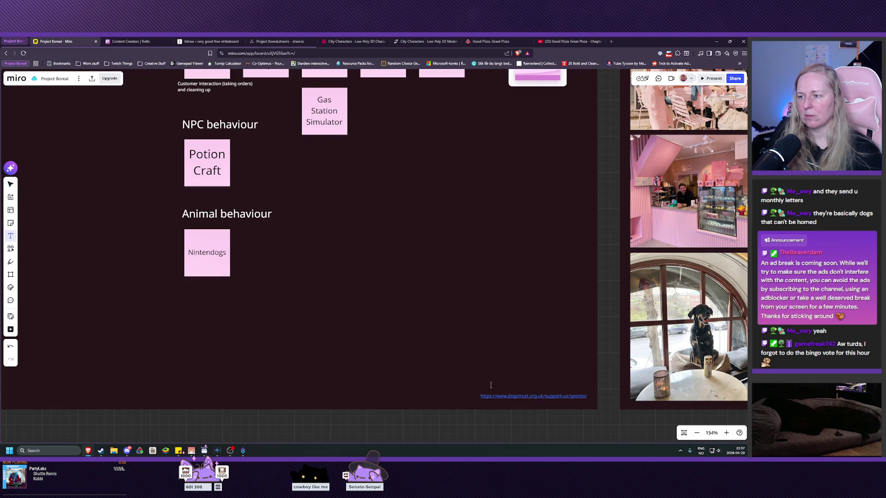
click(492, 386)
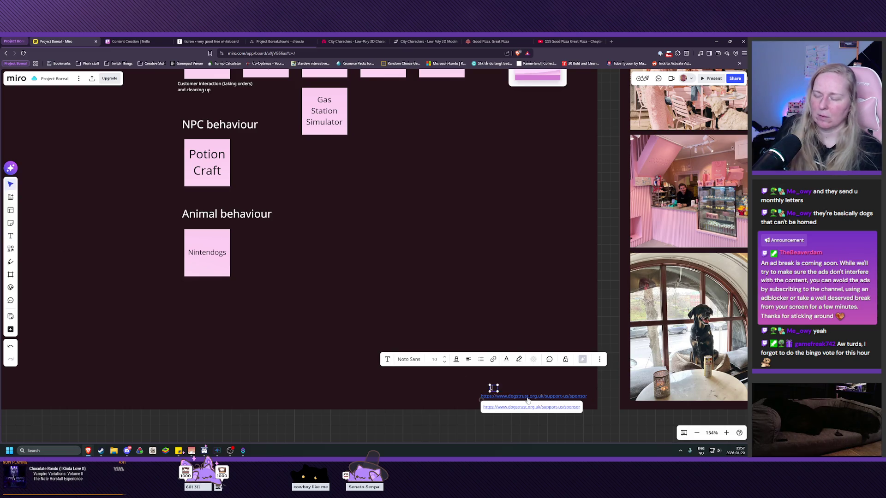
text(Letter)
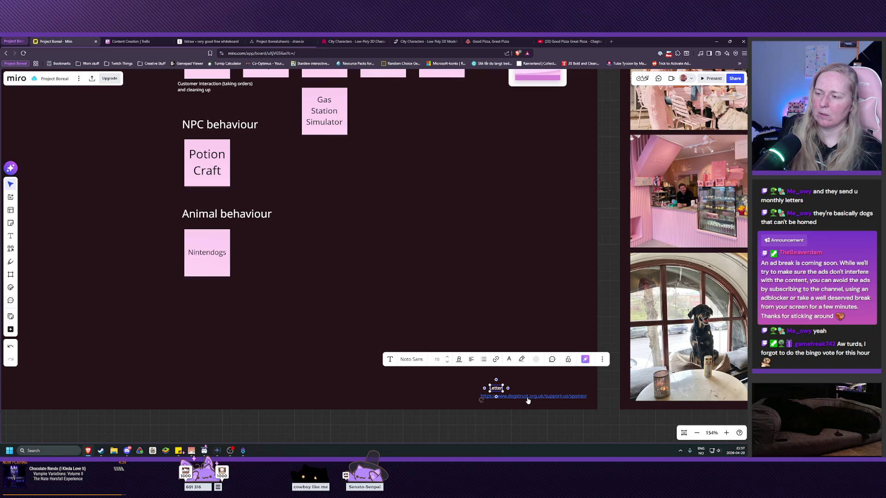
text( followup ur)
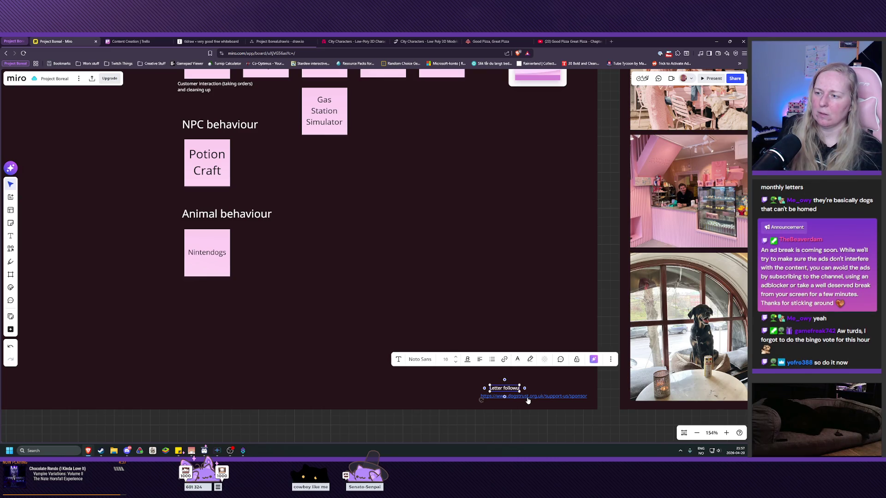
key(BackSpace)
key(BackSpace)
text(ins)
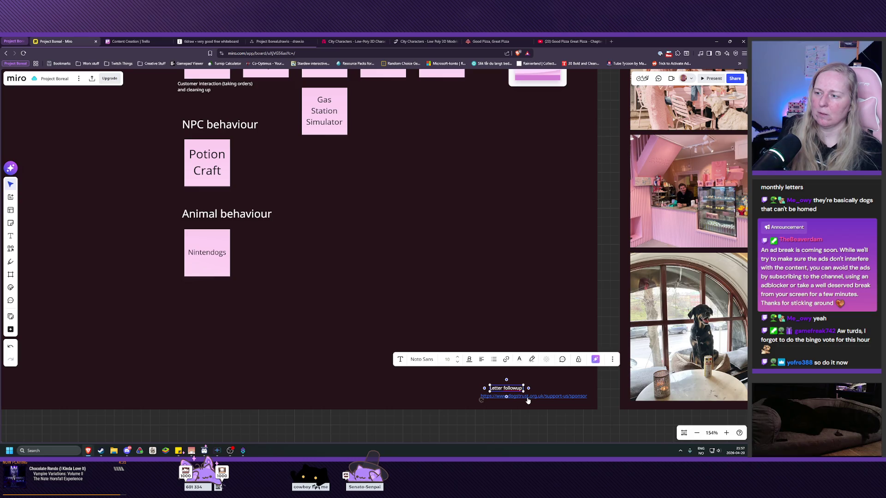
text(po:)
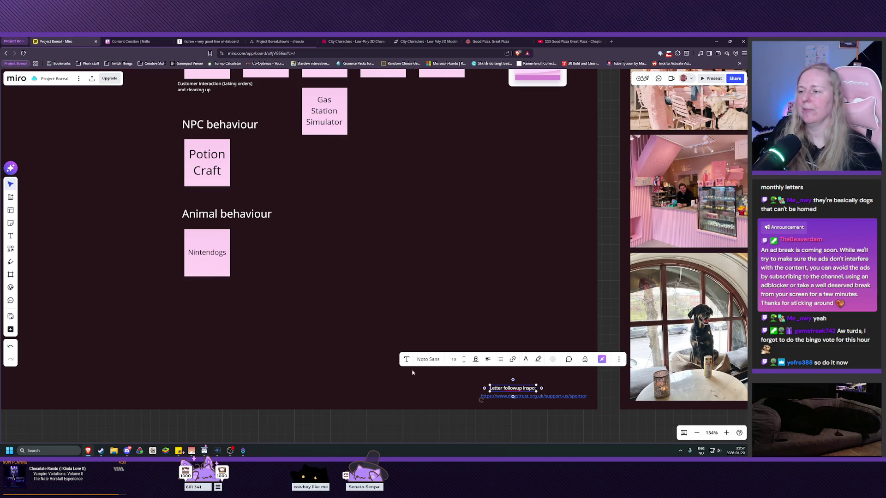
click(407, 383)
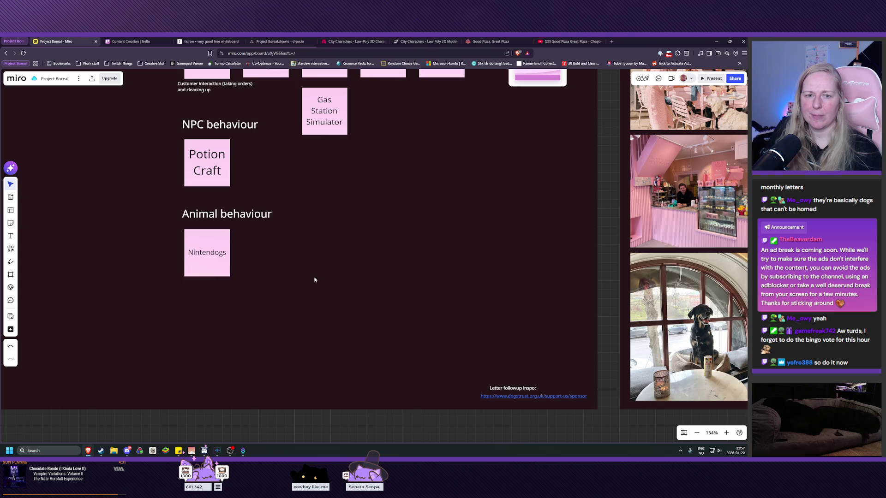
mouse_move(162, 390)
mouse_down()
mouse_move(465, 312)
mouse_move(394, 184)
mouse_up()
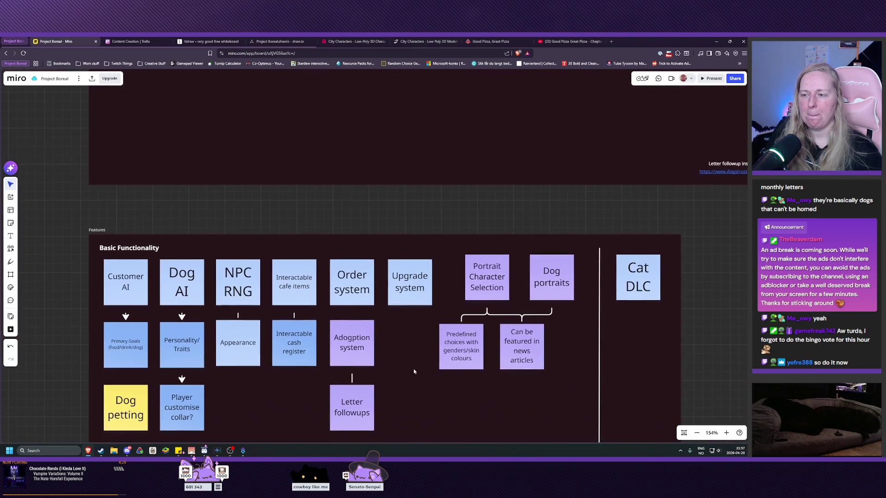
- Pan the board to the Basic Functionality notes, then switch to the City Characters tab
drag(409, 320, 403, 267)
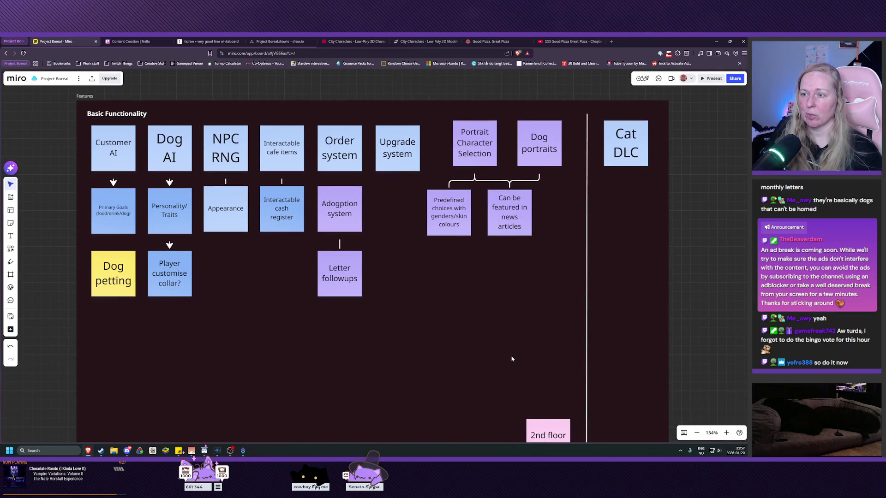
mouse_move(513, 358)
mouse_down()
mouse_move(479, 293)
mouse_move(487, 357)
mouse_up()
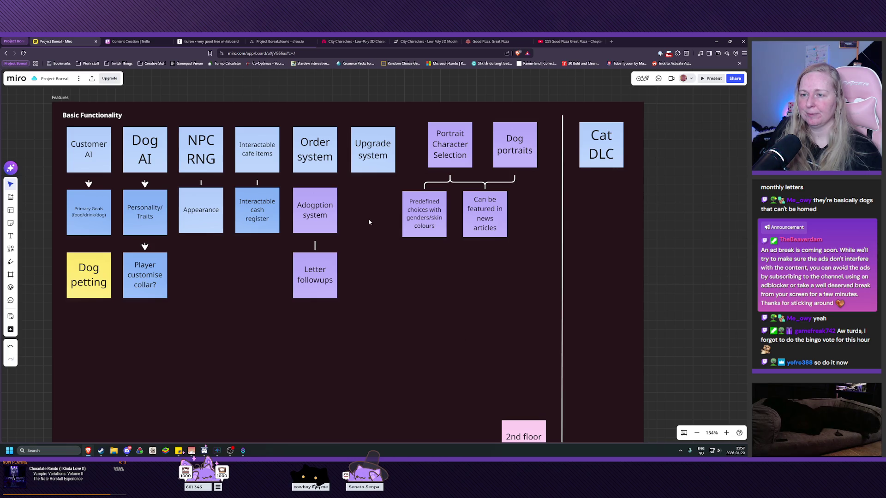
mouse_move(369, 222)
mouse_down()
mouse_move(360, 336)
mouse_move(355, 216)
mouse_up()
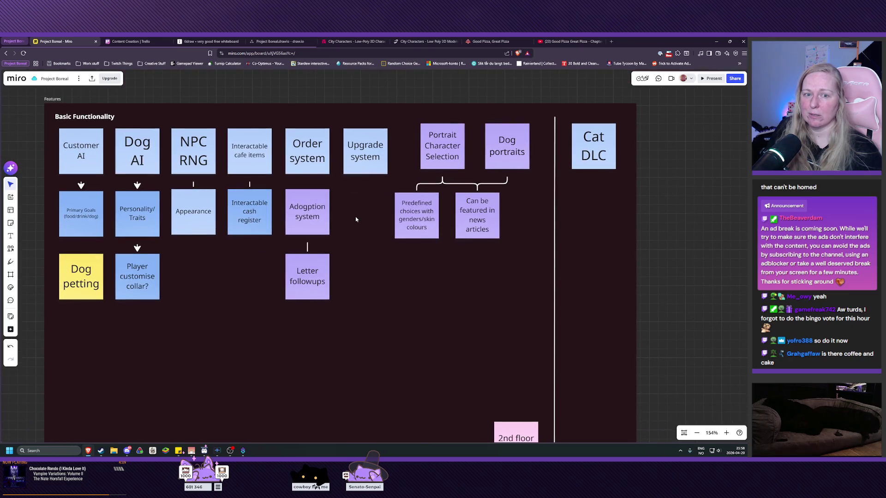
mouse_move(355, 336)
mouse_down()
mouse_move(358, 277)
mouse_move(366, 332)
mouse_up()
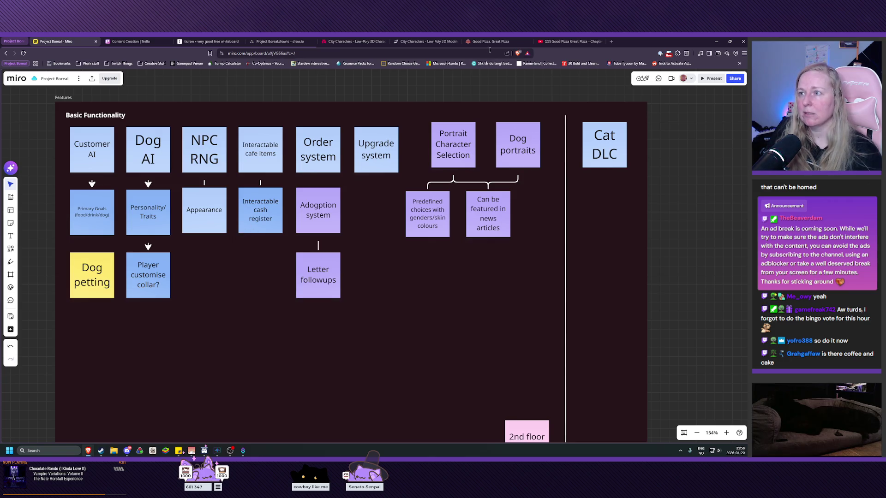
click(354, 42)
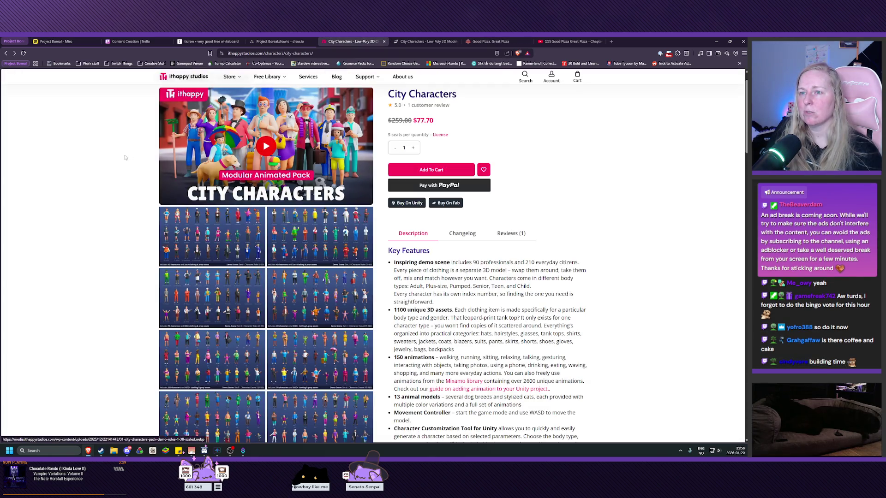
- Open the ithappy studios homepage in a new tab from the logo and view it
middle_click(177, 84)
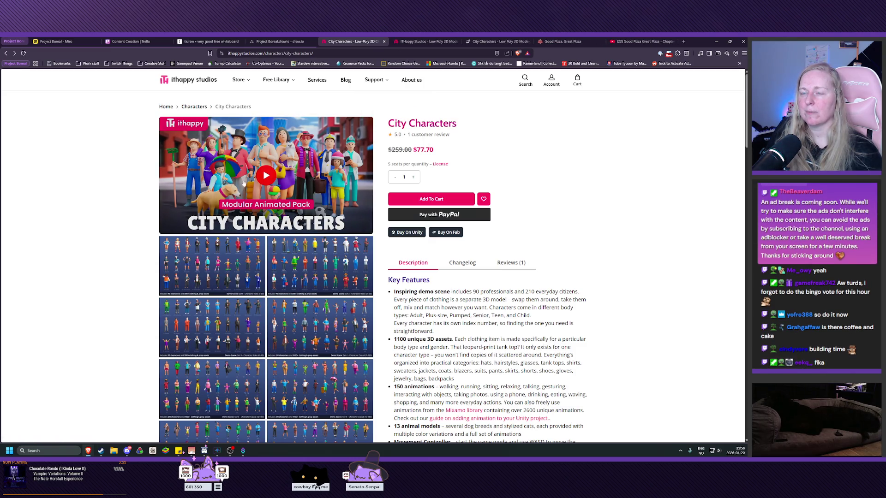
click(424, 41)
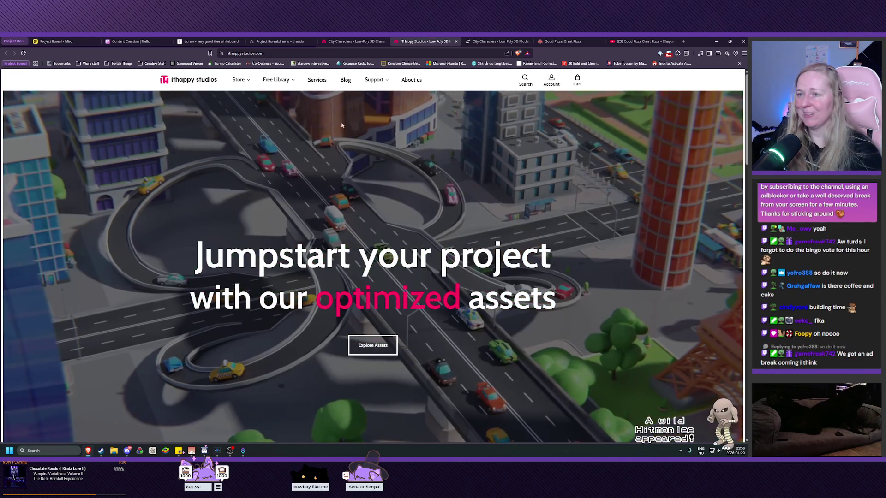
mouse_move(240, 88)
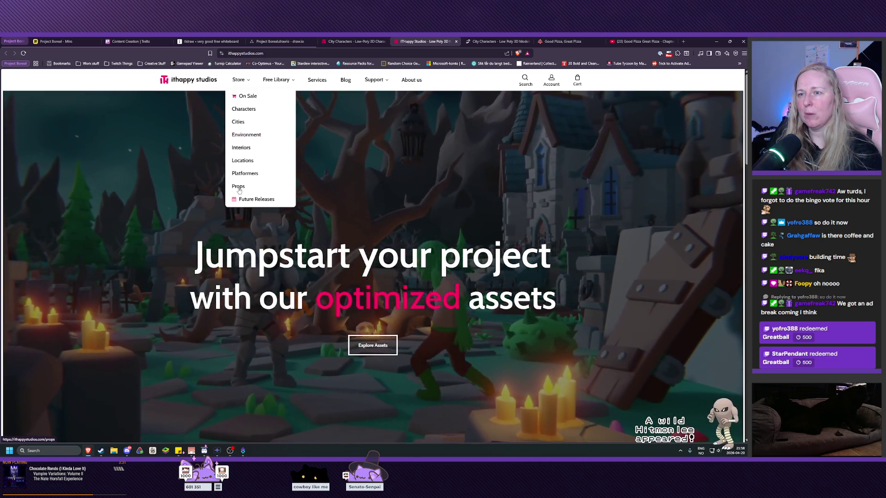
- From the Props category, open the Casual Food pack and enlarge its dishes preview
click(248, 185)
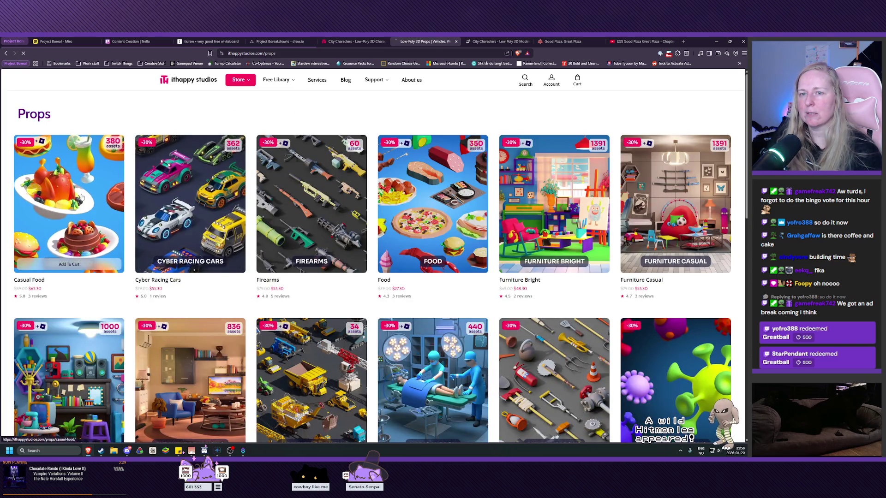
scroll(272, 241, down, 2)
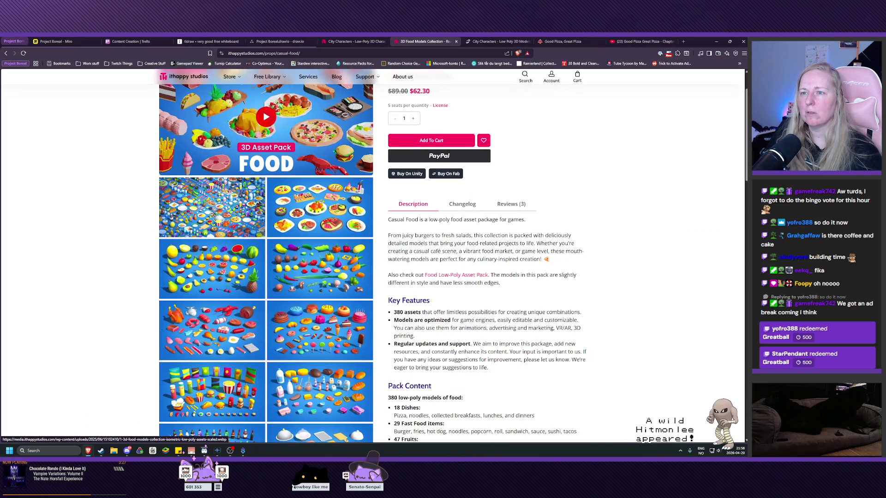
key(alt+Left)
mouse_move(443, 233)
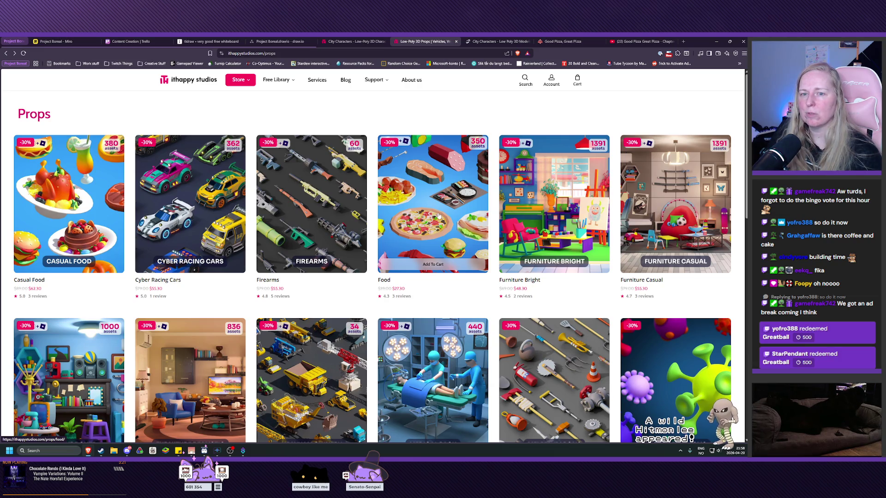
click(59, 212)
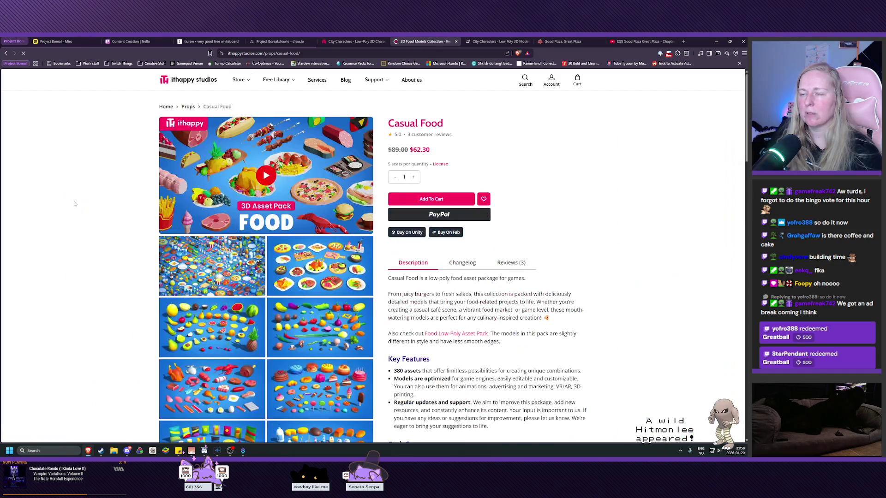
key(alt+Left)
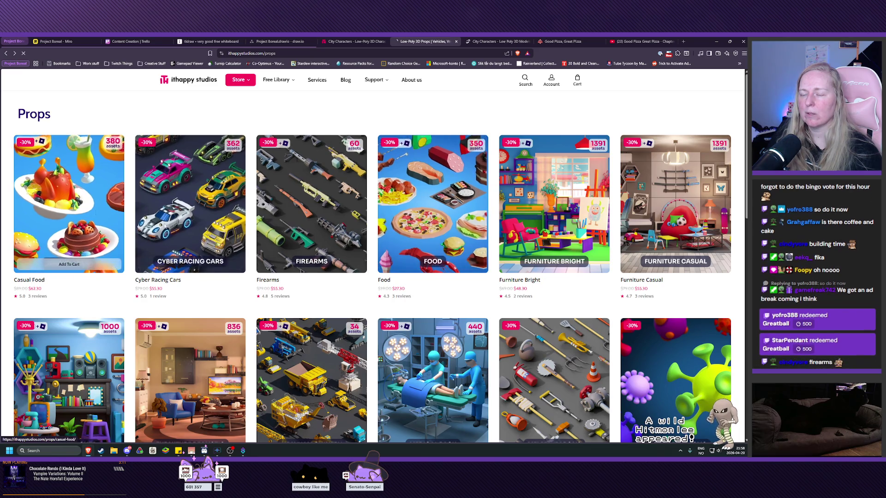
click(69, 203)
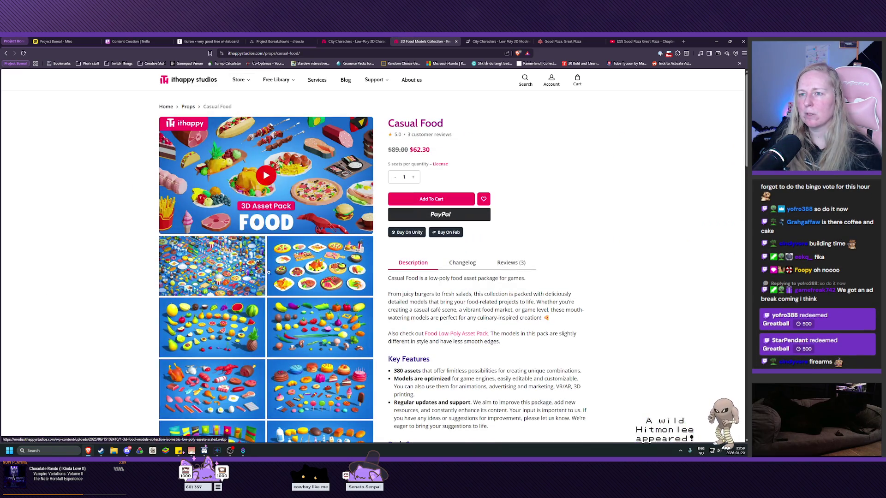
click(297, 269)
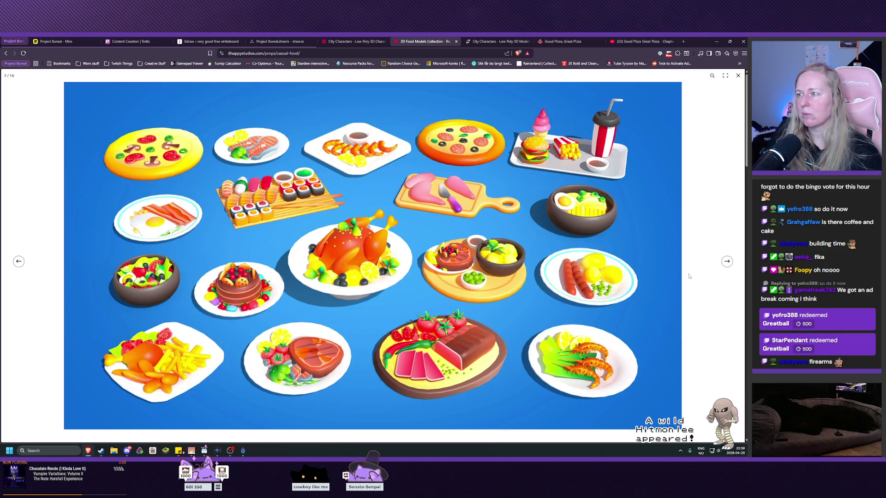
- Reopen the Casual Food lightbox and step through fruits, vegetables and meats to sweets (6/16)
click(722, 257)
click(369, 261)
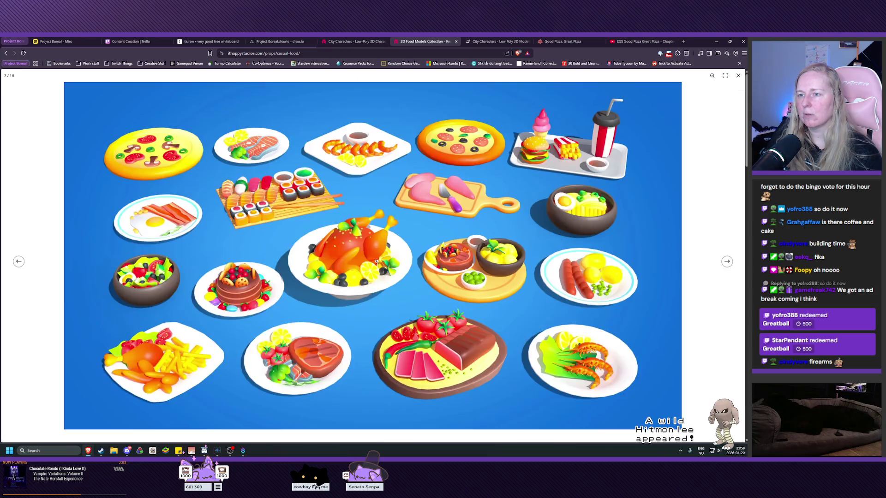
click(726, 262)
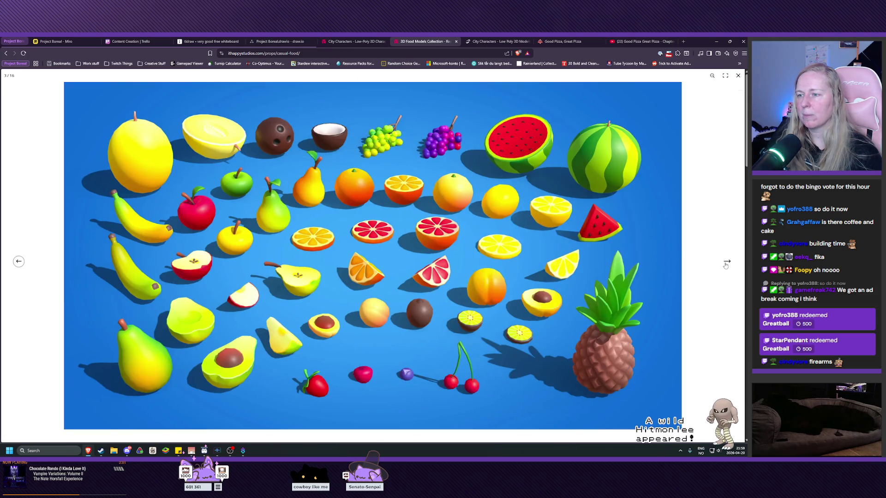
click(727, 263)
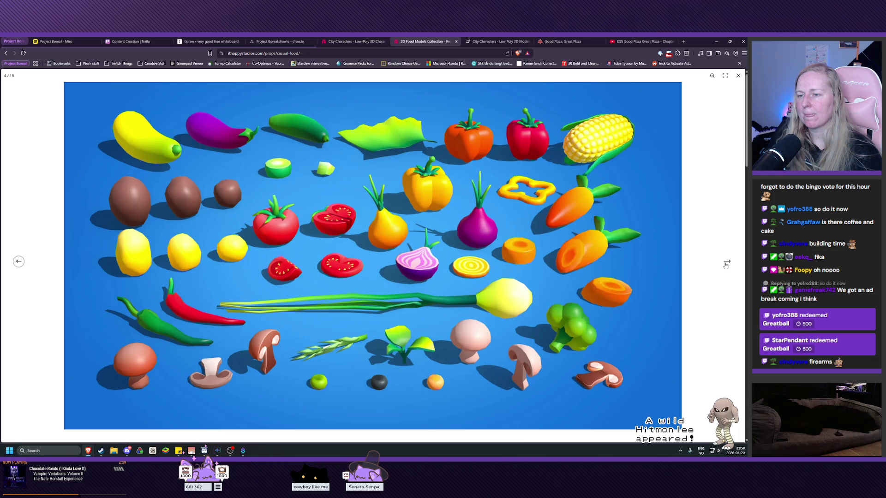
click(726, 263)
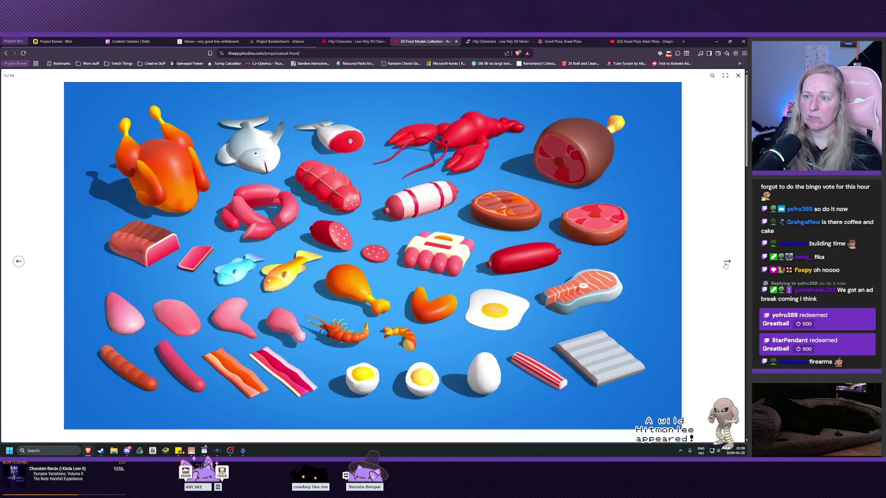
click(727, 263)
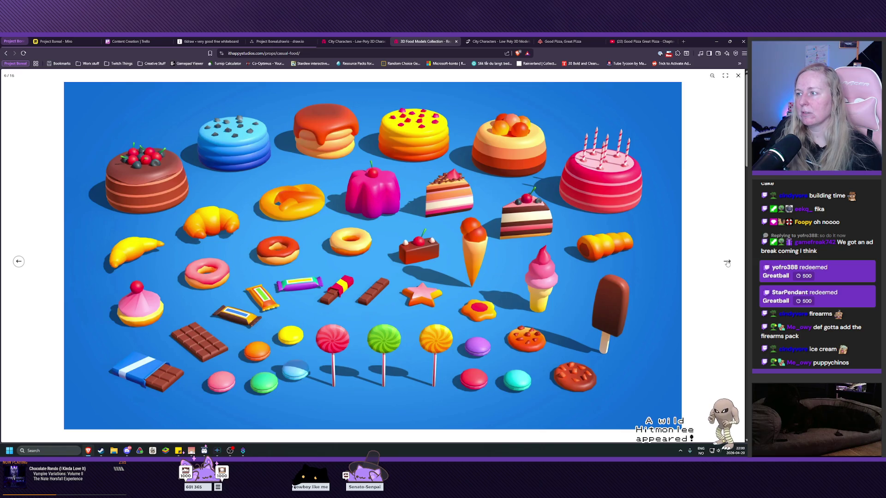
- Page through the gallery images: snacks, dairy and bread, drinks, tableware and the full food scene
click(727, 262)
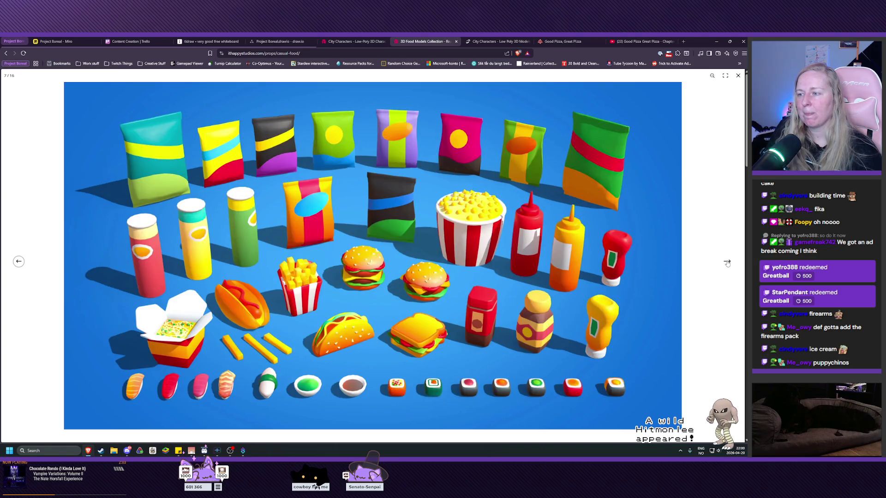
click(727, 263)
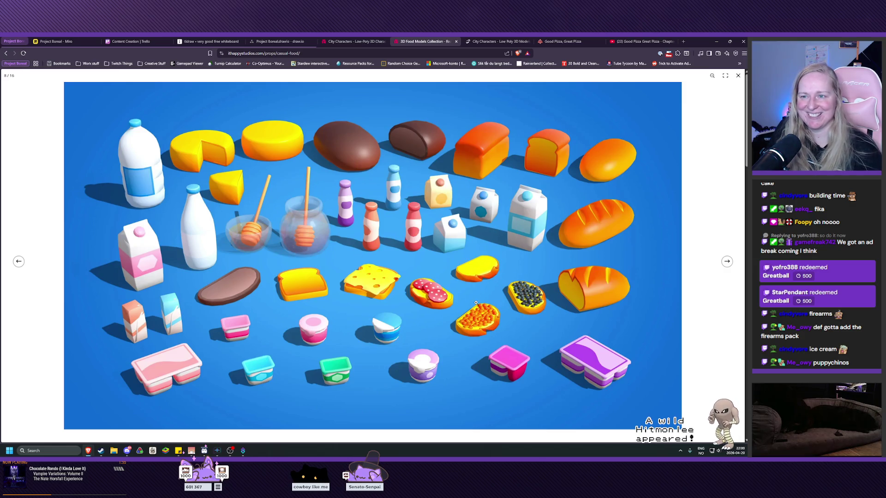
click(727, 262)
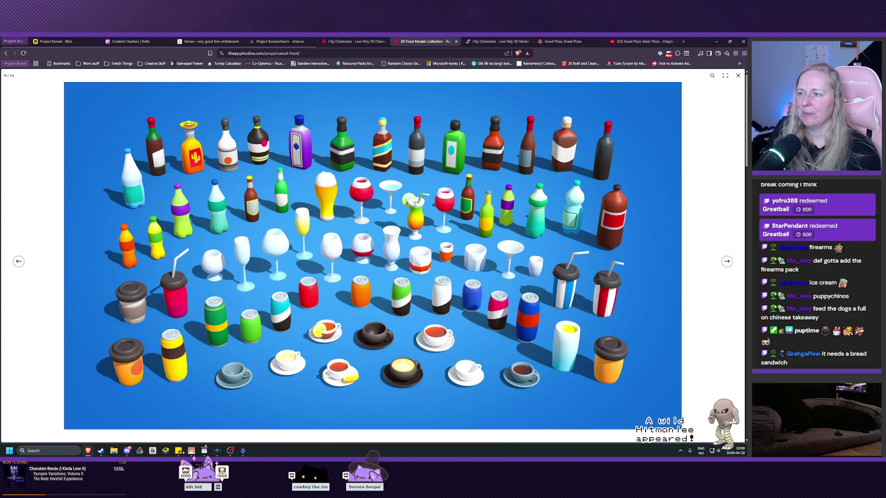
click(726, 262)
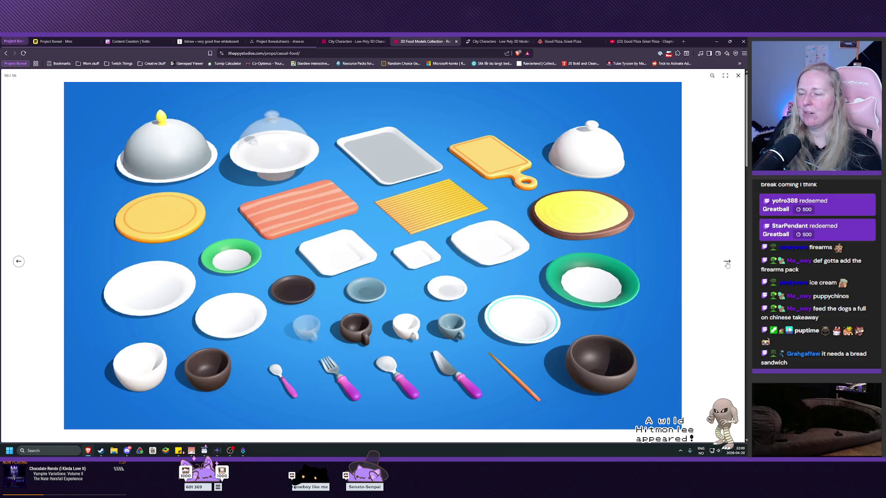
click(727, 262)
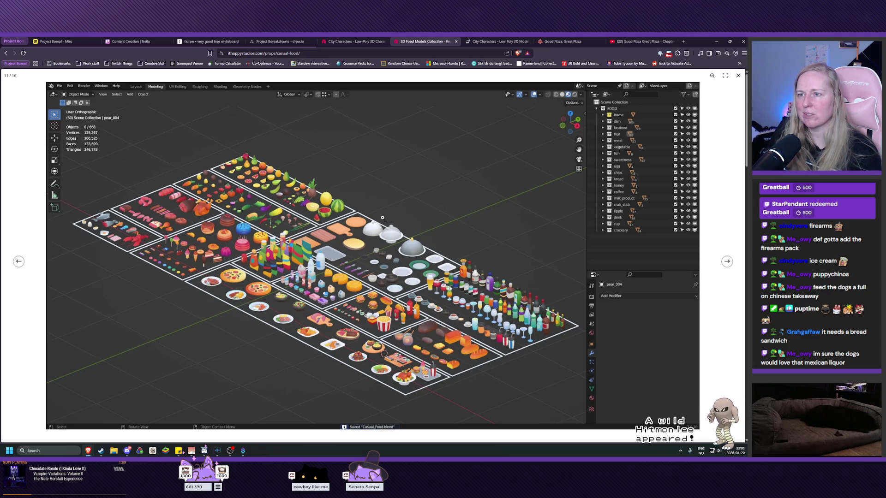
- Return to the Props listing and open the Food pack page
scroll(379, 138, down, 1)
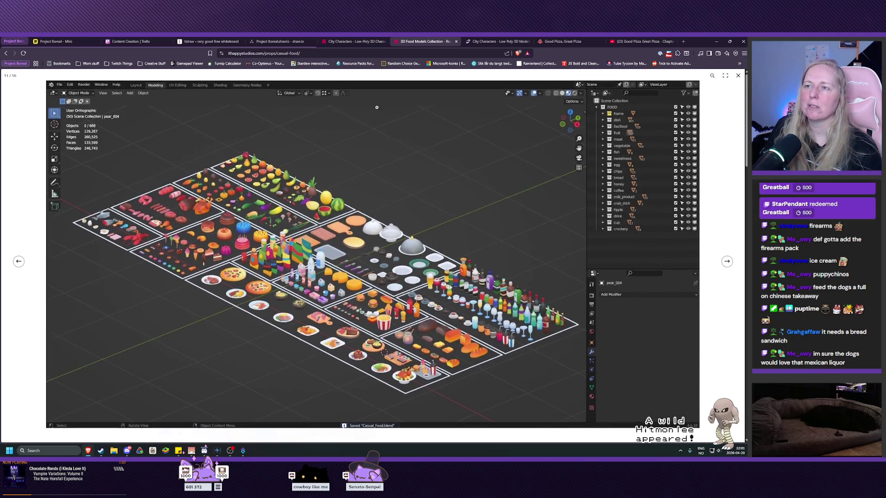
click(7, 53)
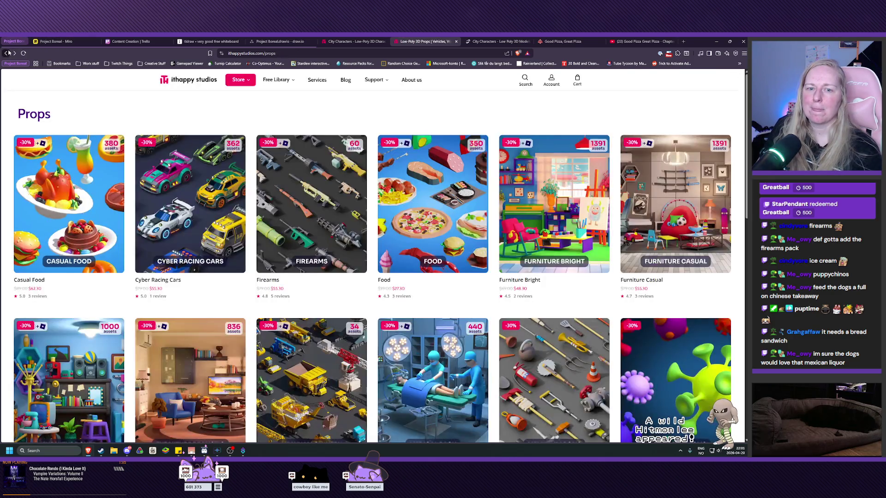
click(398, 220)
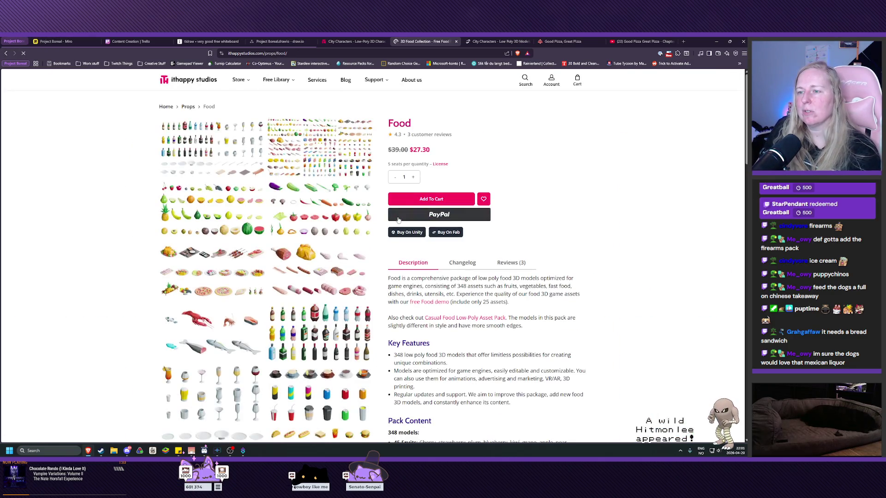
click(214, 154)
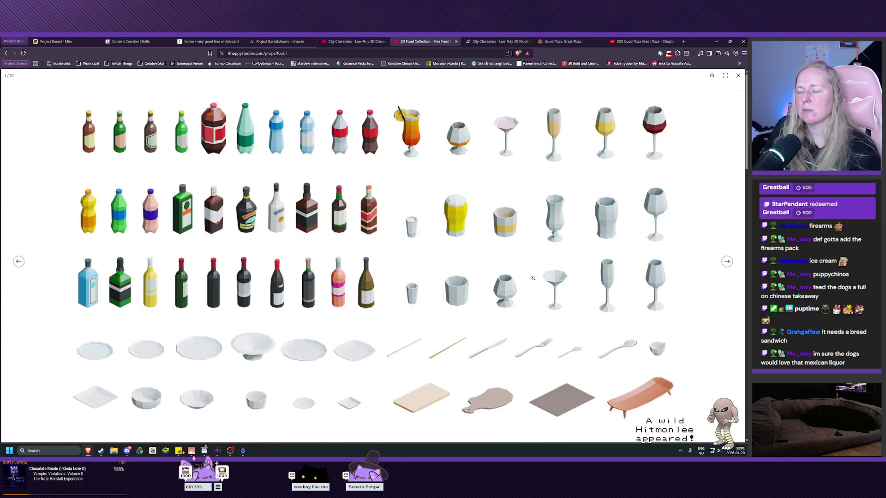
click(728, 262)
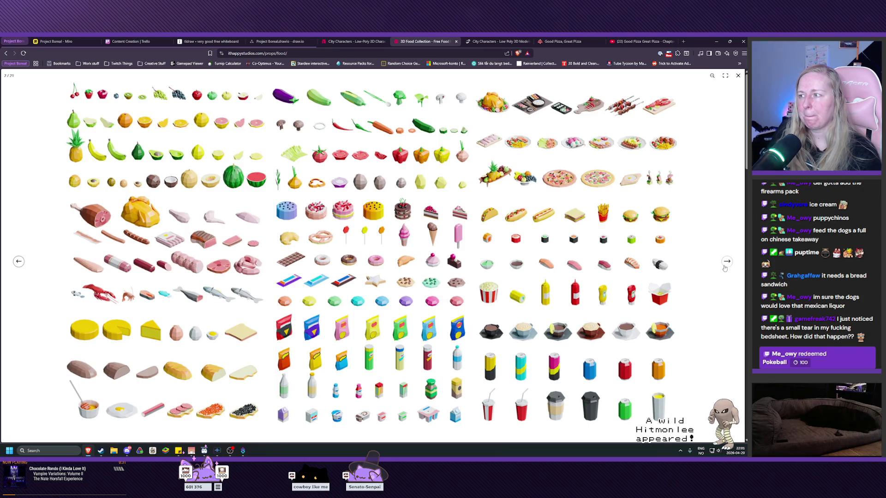
click(726, 261)
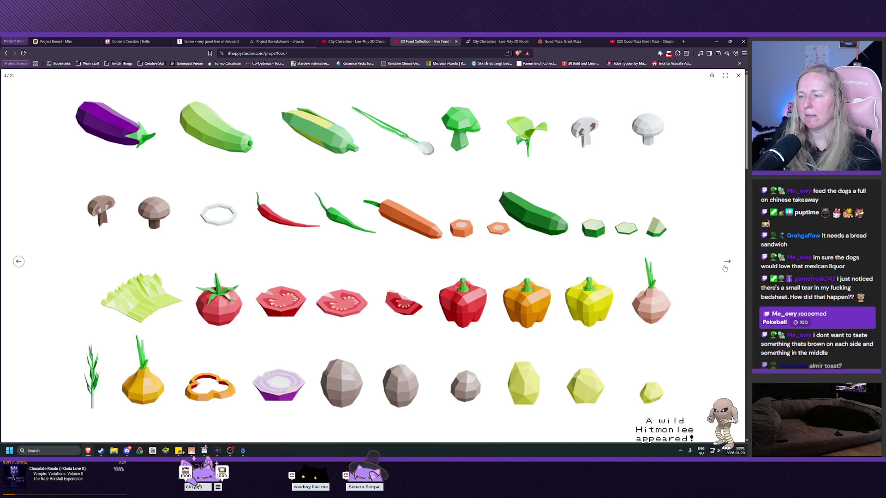
click(725, 267)
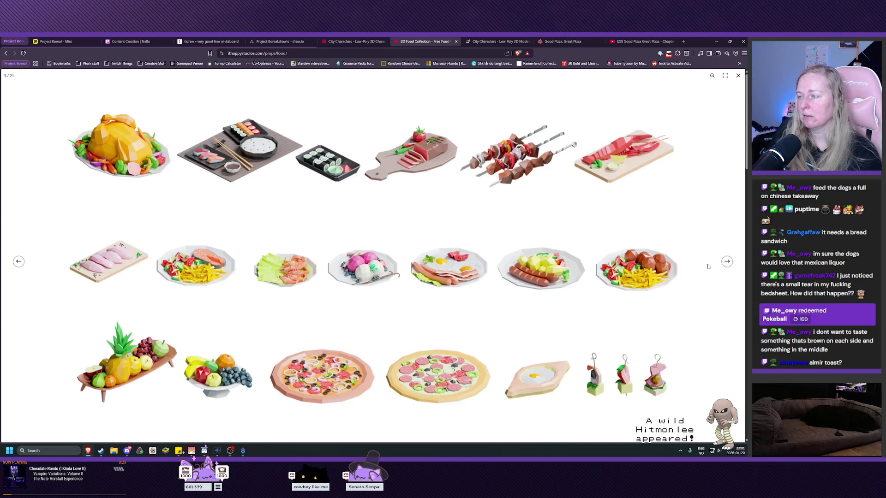
click(727, 262)
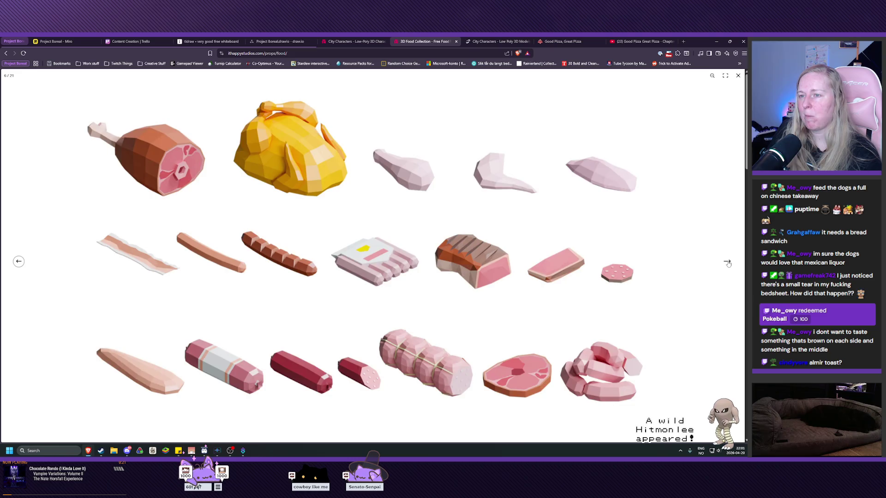
click(727, 263)
click(727, 262)
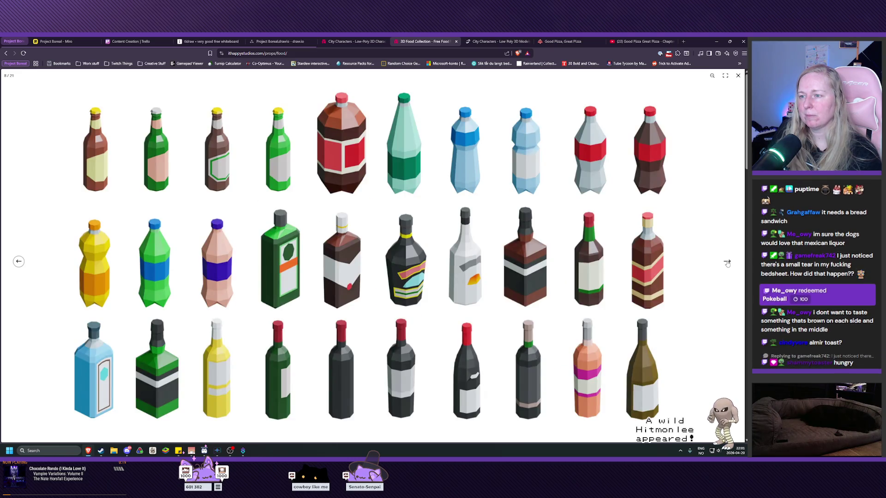
click(727, 262)
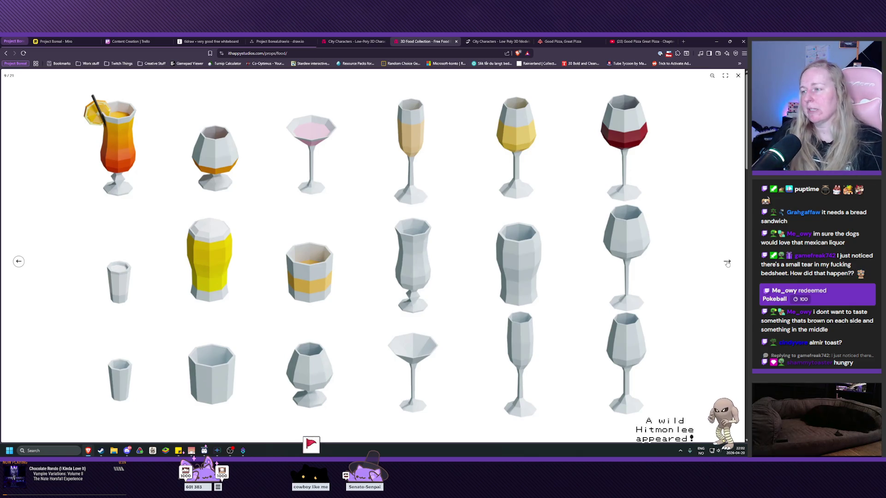
click(728, 263)
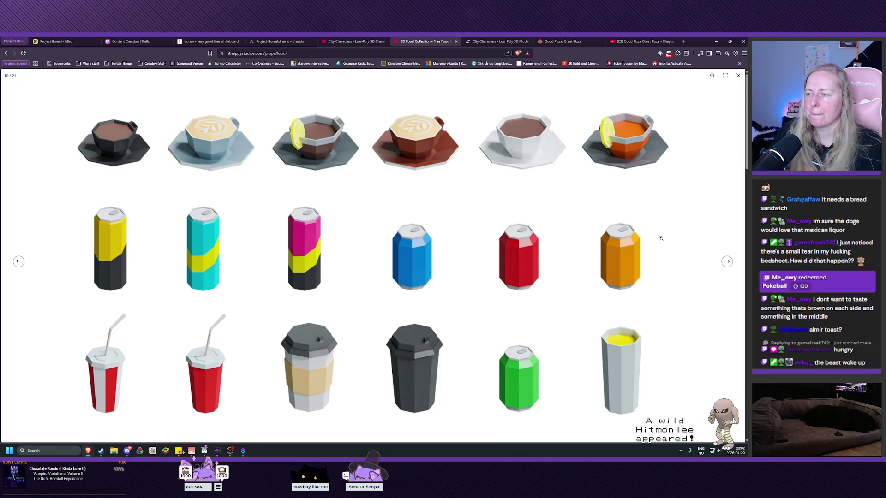
click(725, 261)
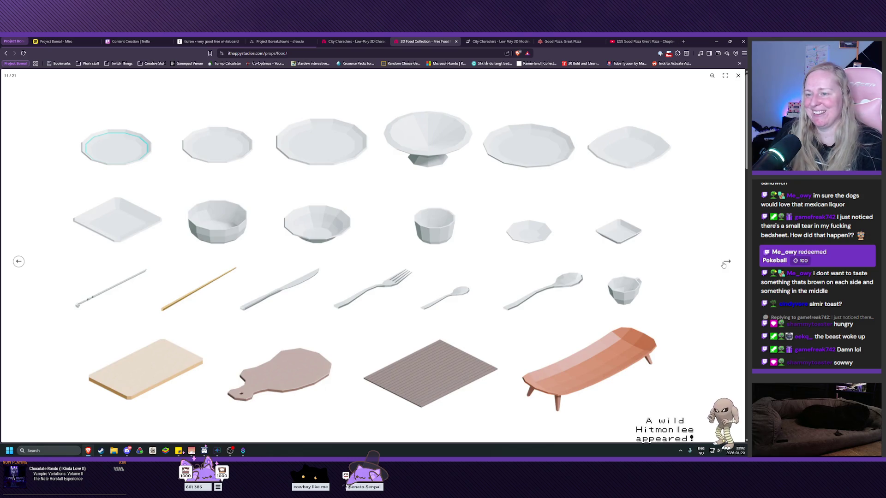
click(727, 262)
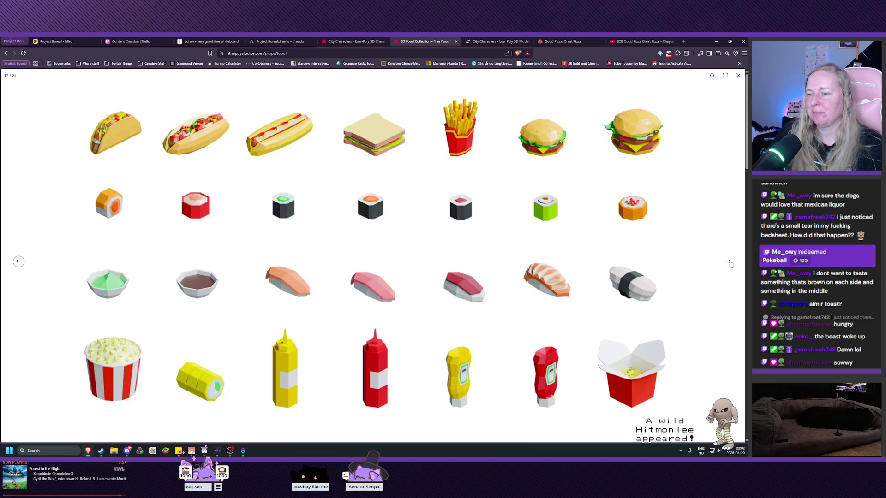
click(727, 262)
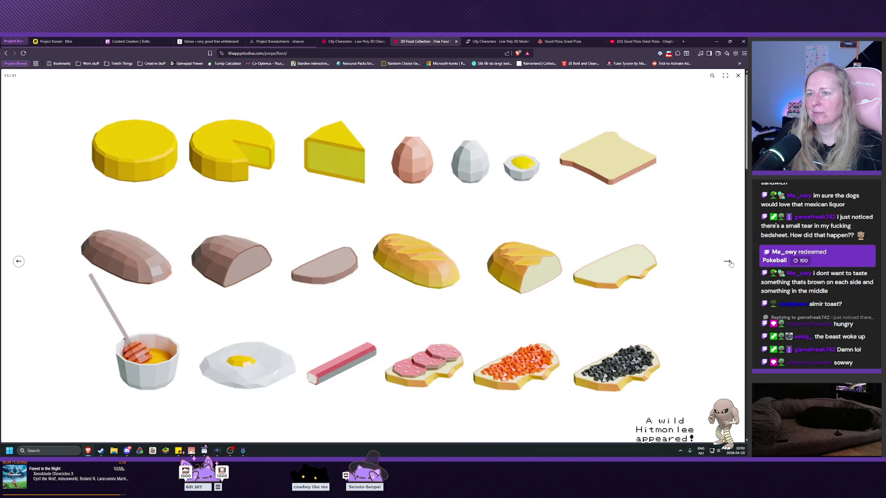
click(727, 262)
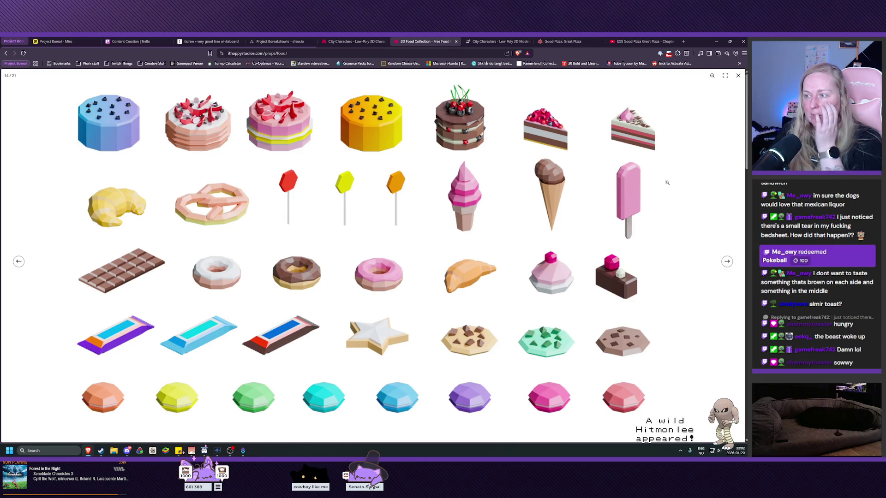
key(Escape)
scroll(638, 212, down, 5)
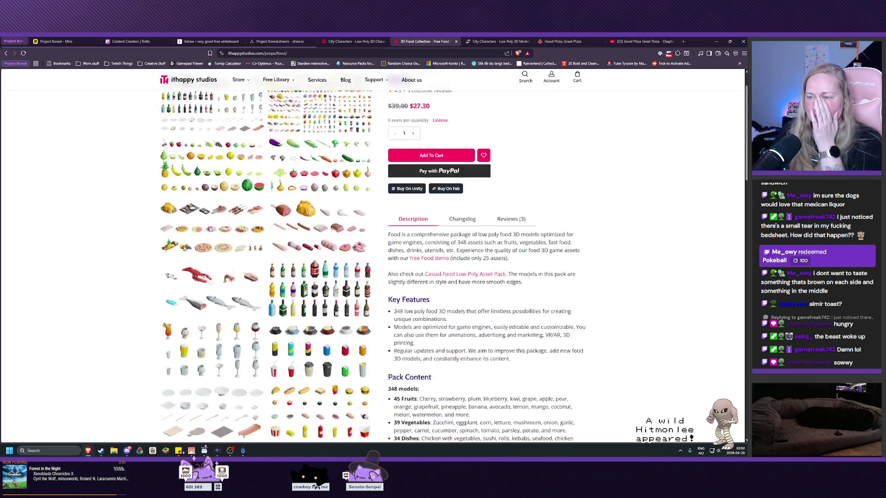
- Go back with Alt+Left and scroll the Props packs from Casual Food to Vegetation Mini
key(alt+Left)
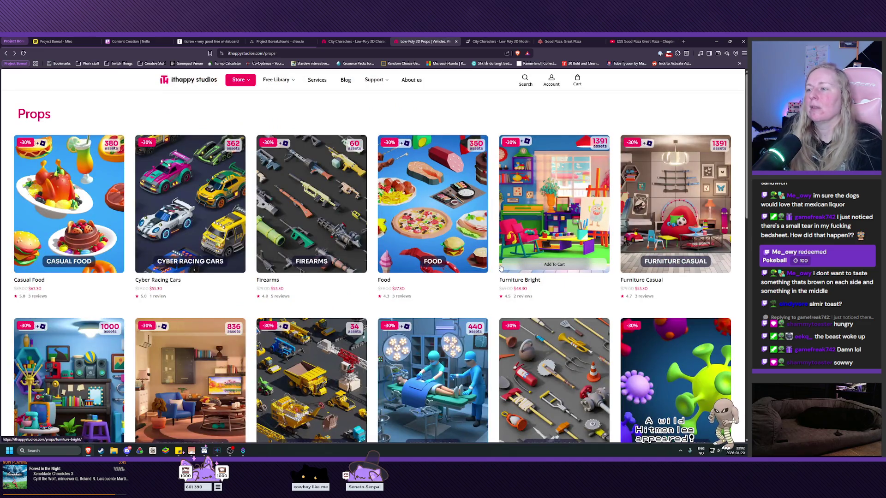
scroll(109, 212, down, 6)
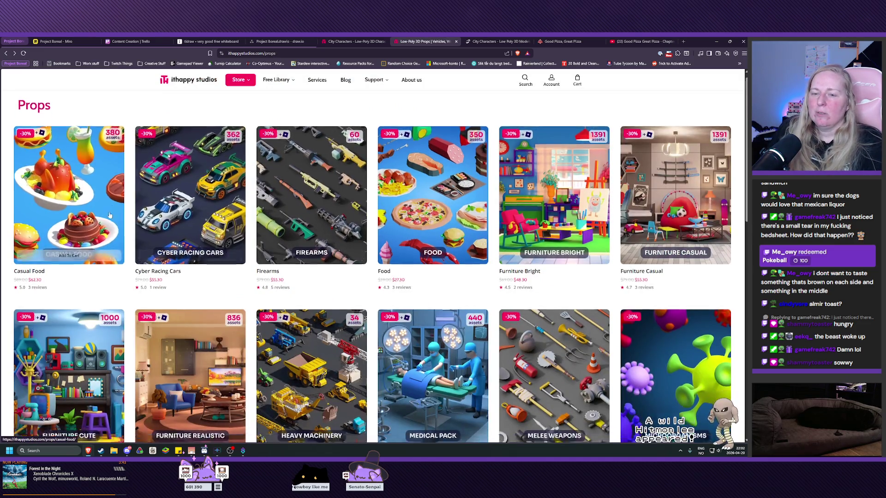
scroll(110, 215, down, 3)
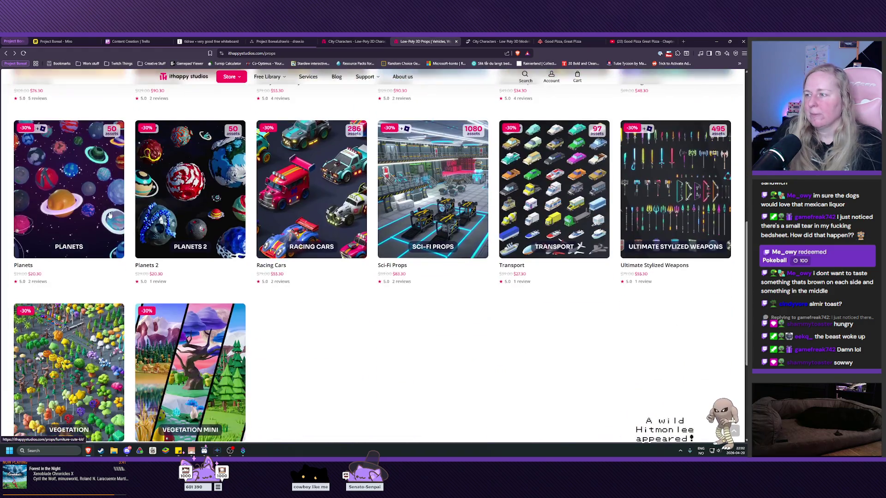
scroll(50, 313, down, 1)
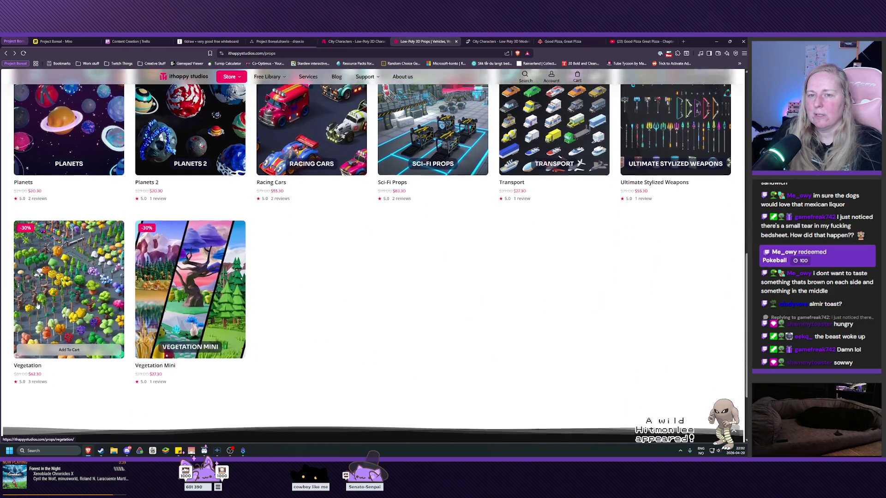
scroll(44, 309, up, 8)
scroll(38, 306, up, 2)
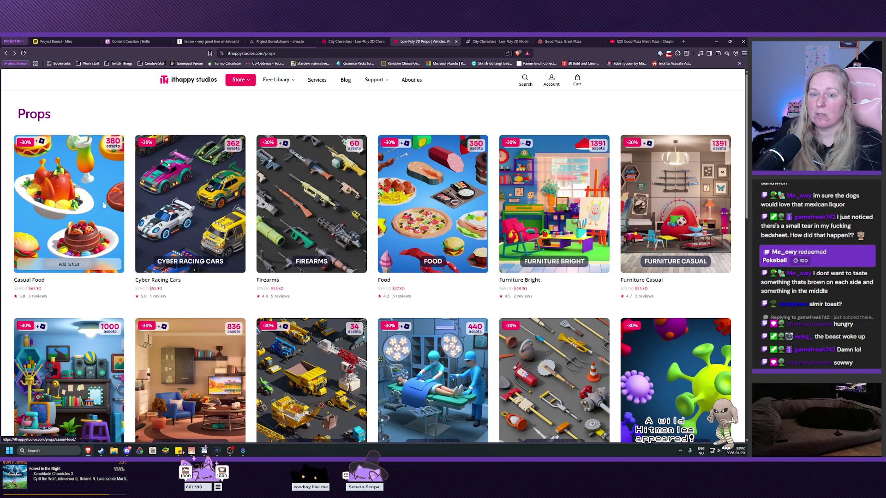
- Open Free Library > 3D Assets and scroll the free packs, from Animals Free to Weapons Free
mouse_move(281, 81)
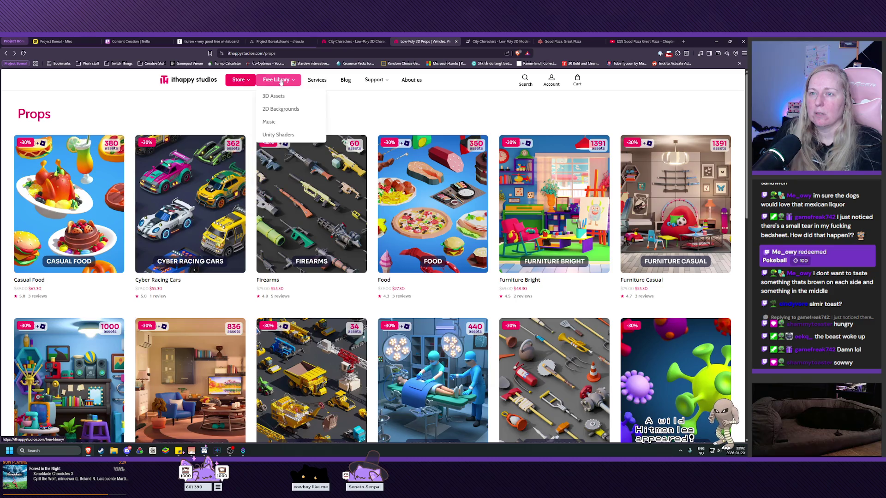
click(275, 97)
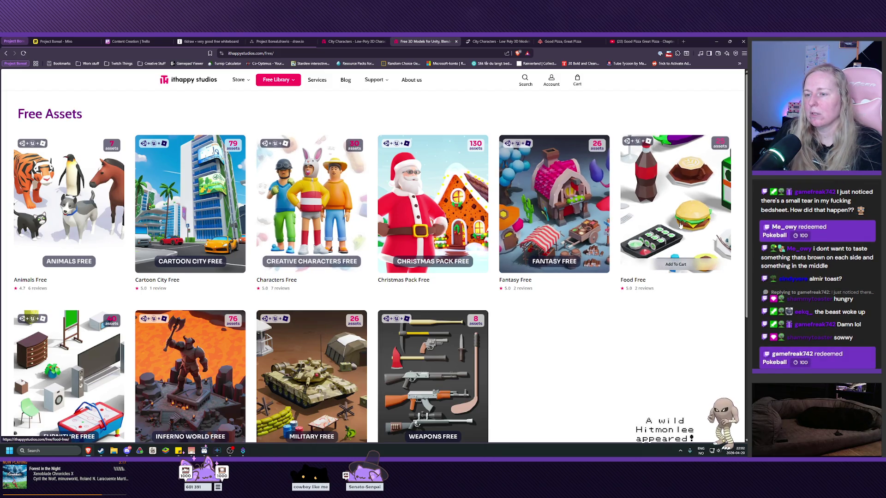
scroll(658, 220, down, 1)
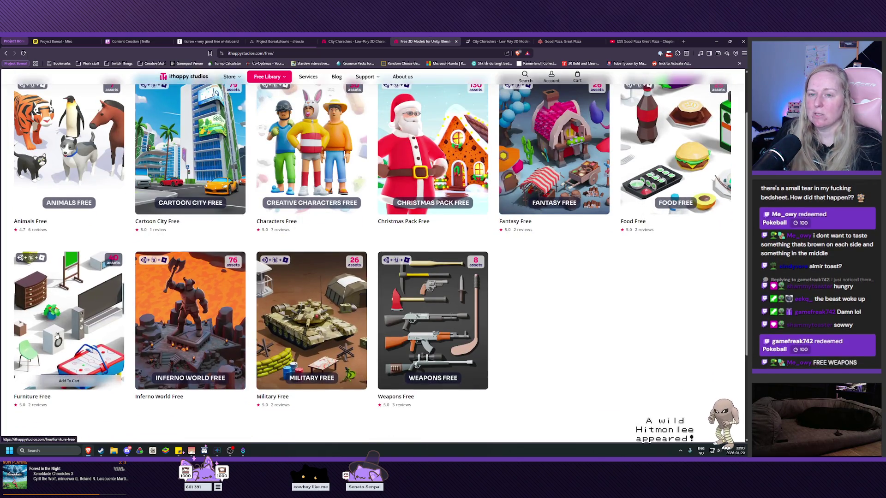
scroll(53, 335, up, 1)
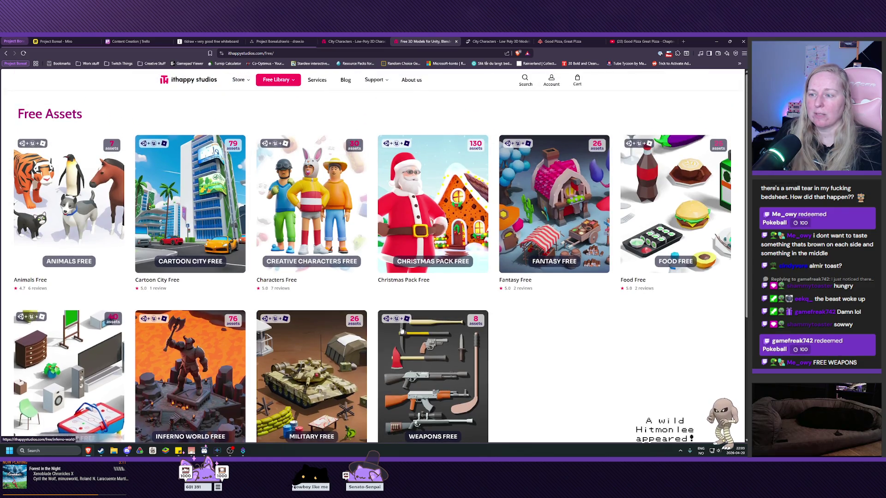
scroll(415, 332, down, 2)
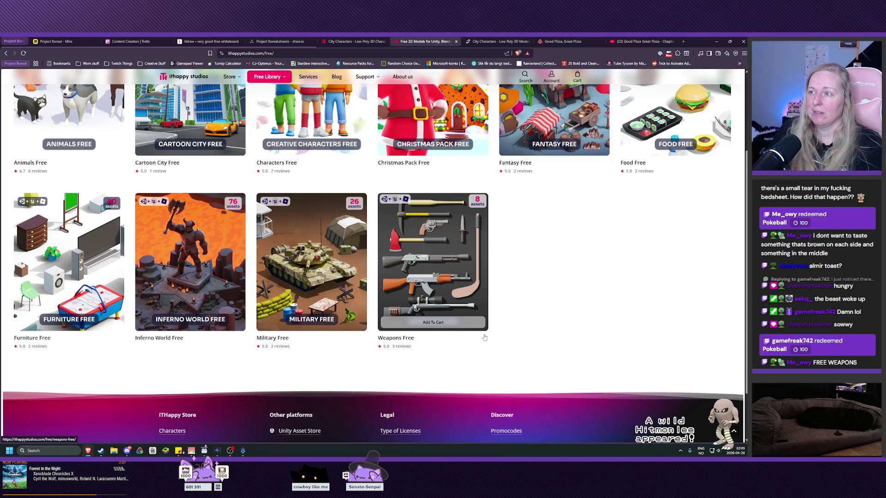
scroll(485, 338, up, 1)
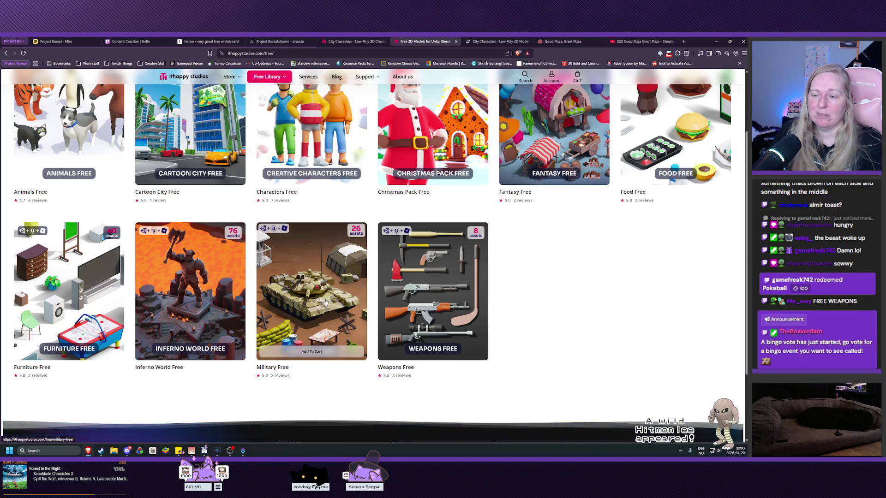
scroll(324, 302, up, 2)
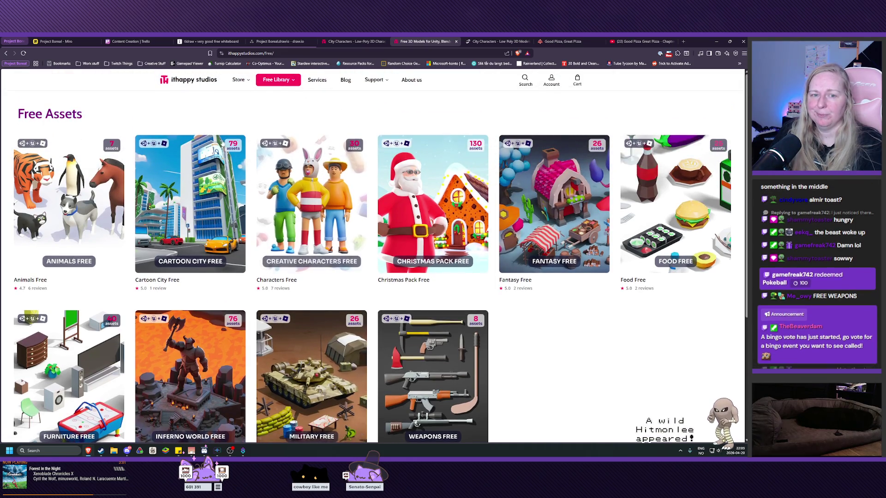
mouse_move(237, 87)
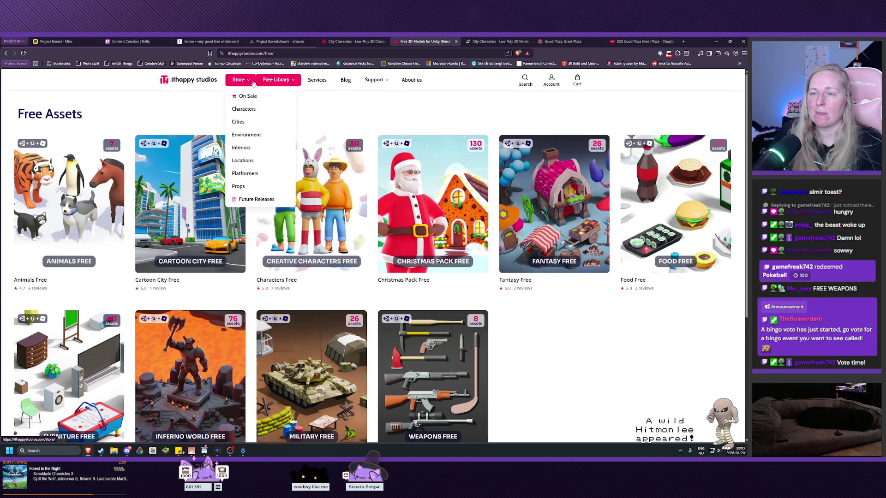
click(243, 161)
scroll(216, 223, down, 1)
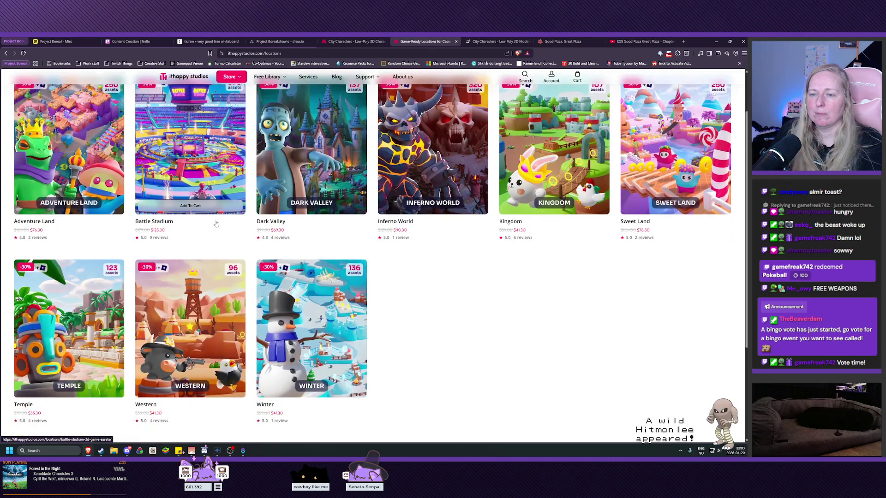
scroll(216, 223, up, 1)
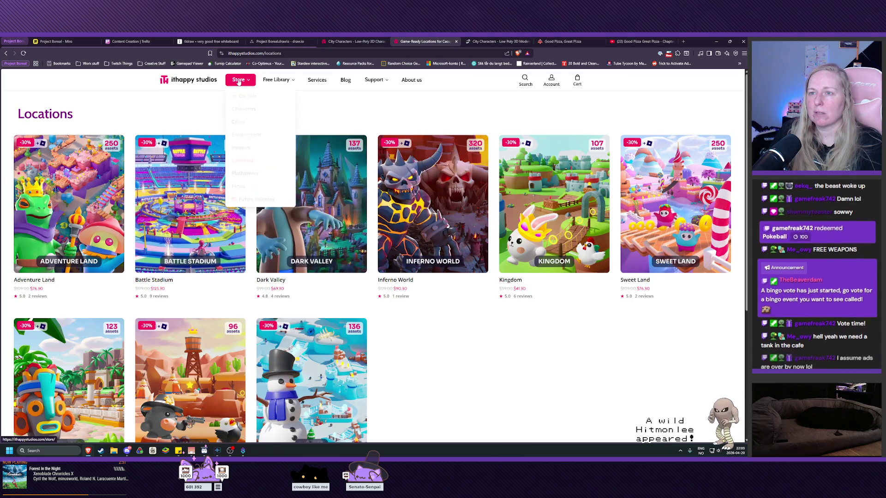
mouse_move(240, 80)
click(245, 148)
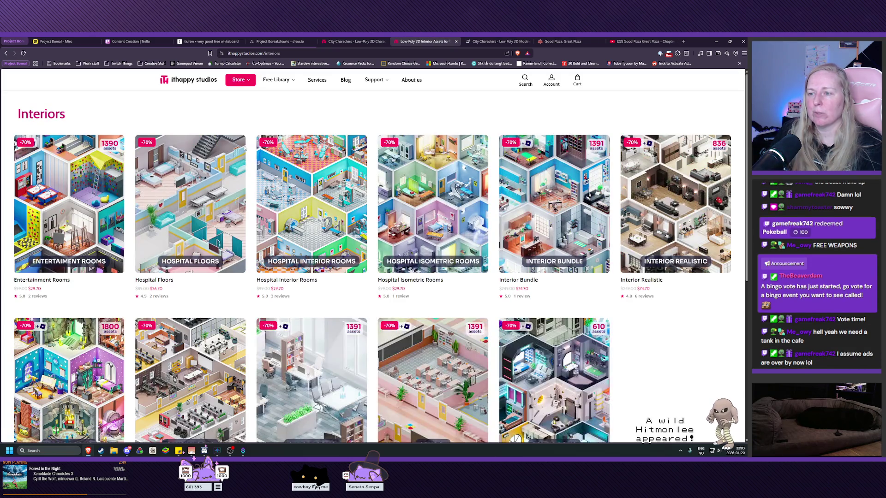
scroll(263, 184, down, 3)
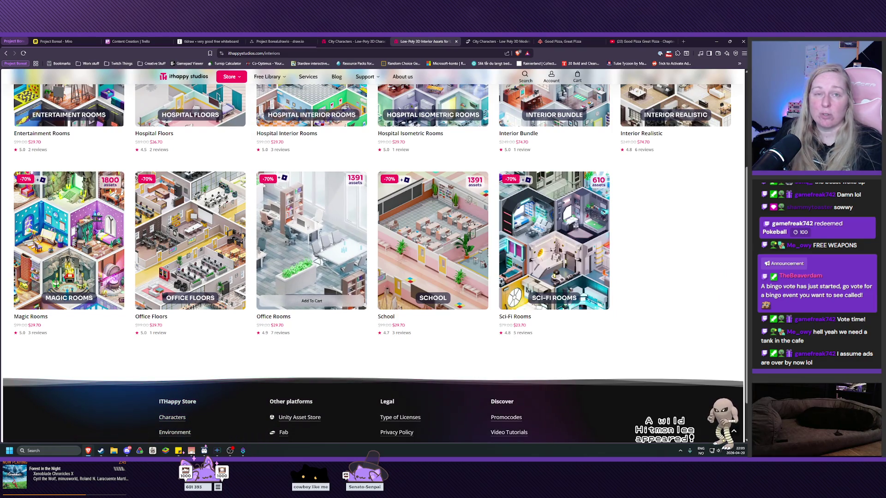
scroll(264, 186, up, 3)
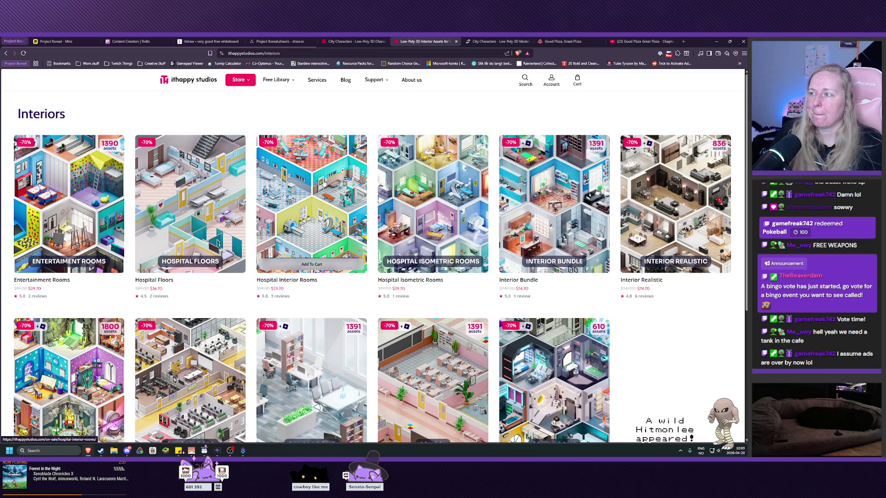
scroll(324, 184, down, 1)
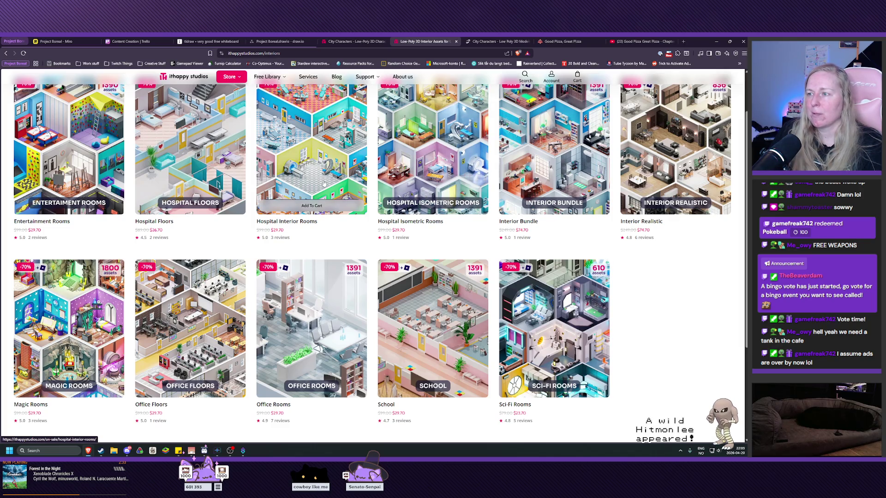
scroll(324, 184, down, 1)
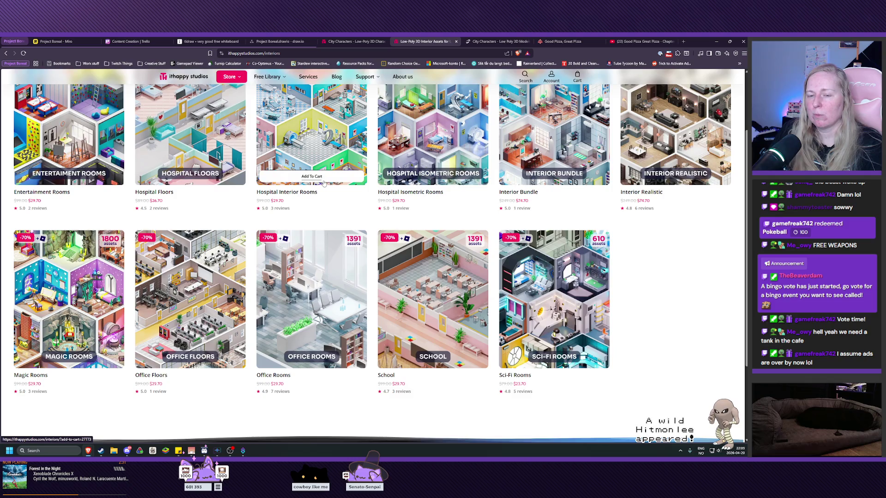
scroll(325, 184, up, 3)
mouse_move(240, 80)
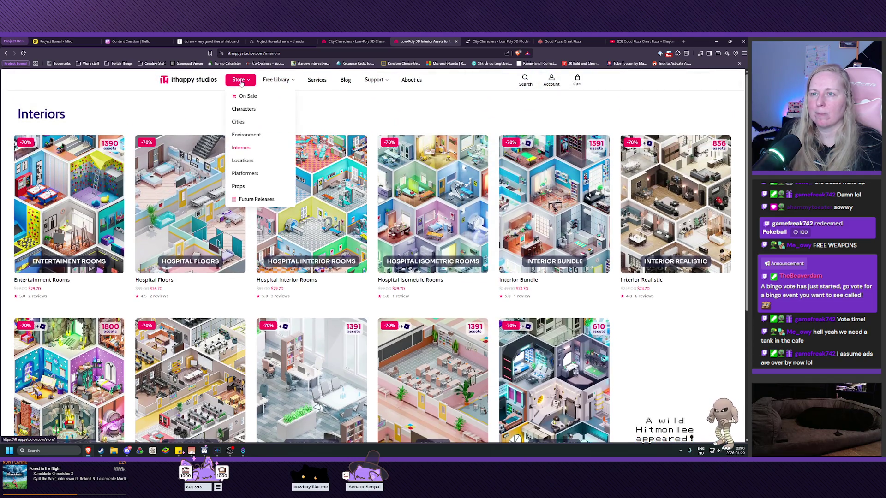
- Browse the Environment category of asset packs
click(246, 135)
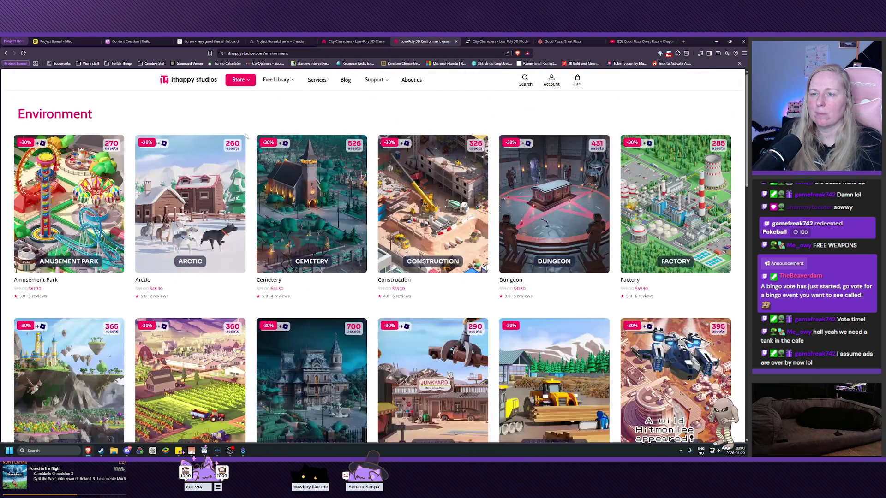
scroll(247, 135, down, 10)
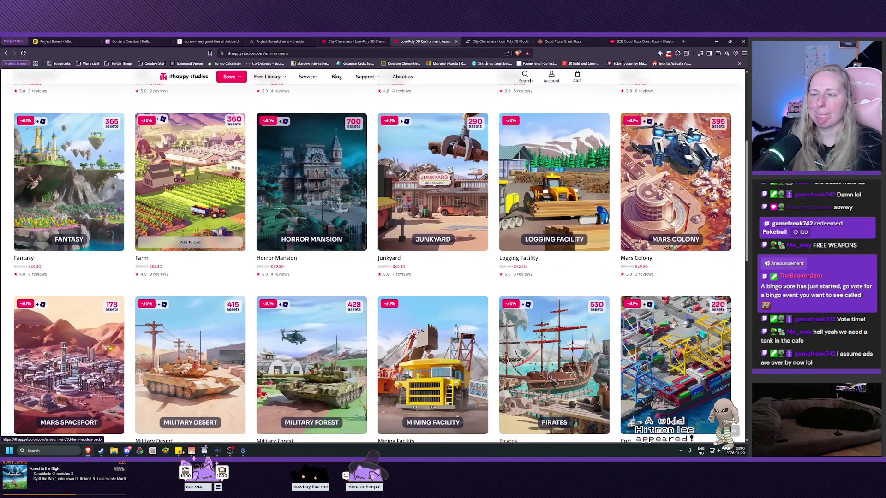
scroll(241, 156, down, 9)
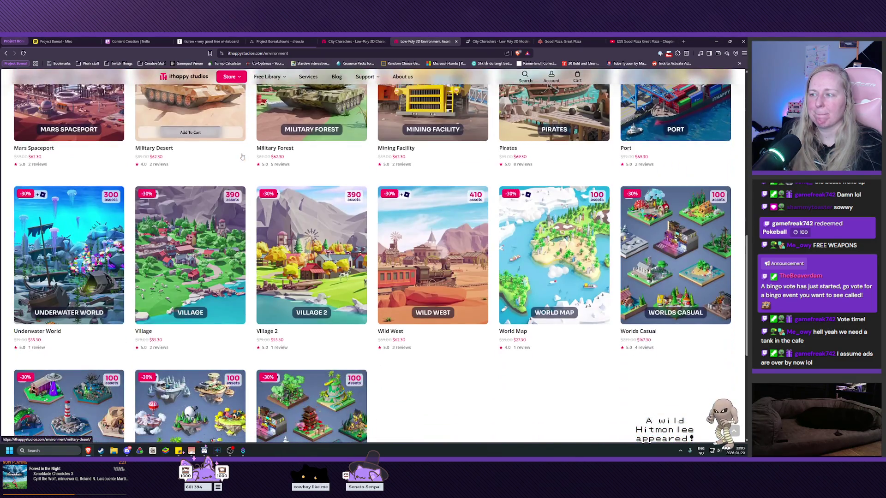
scroll(242, 156, down, 3)
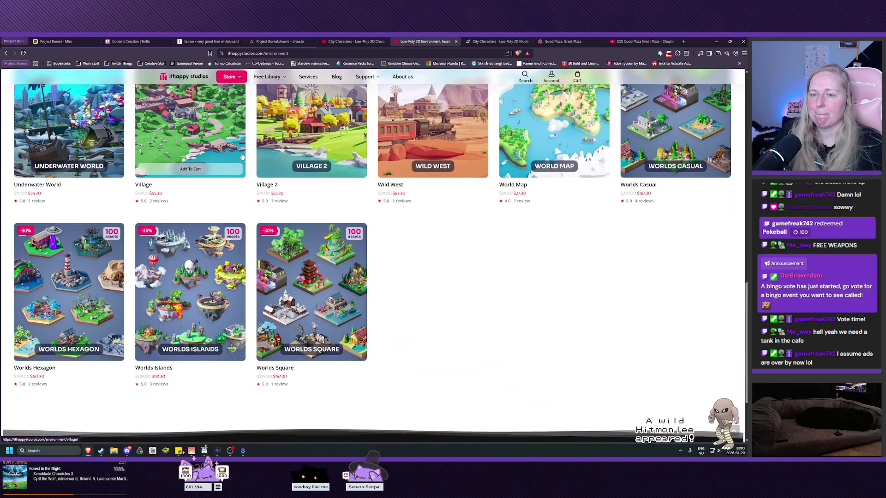
scroll(242, 157, up, 20)
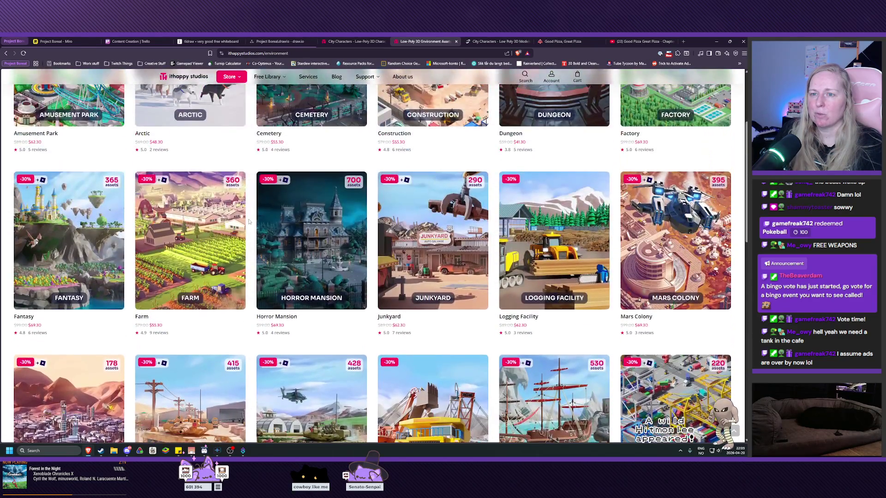
scroll(248, 221, up, 1)
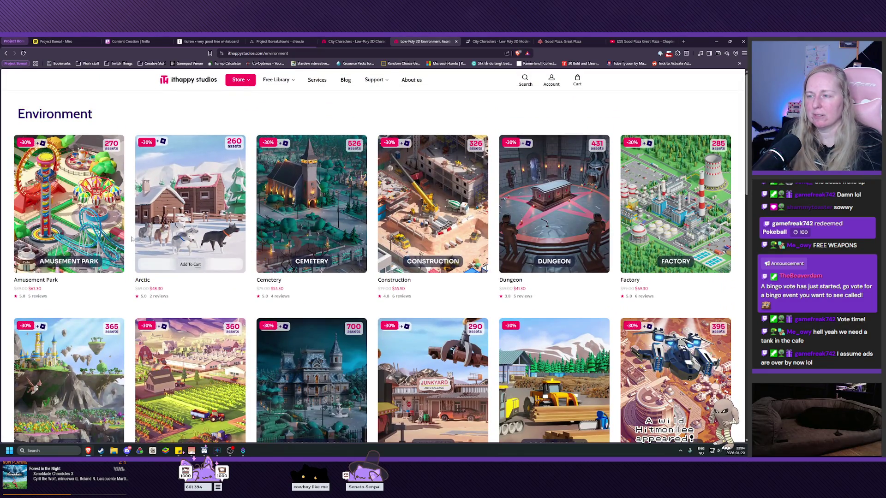
- Switch to the Cities category and open the Cartoon City pack page
mouse_move(240, 82)
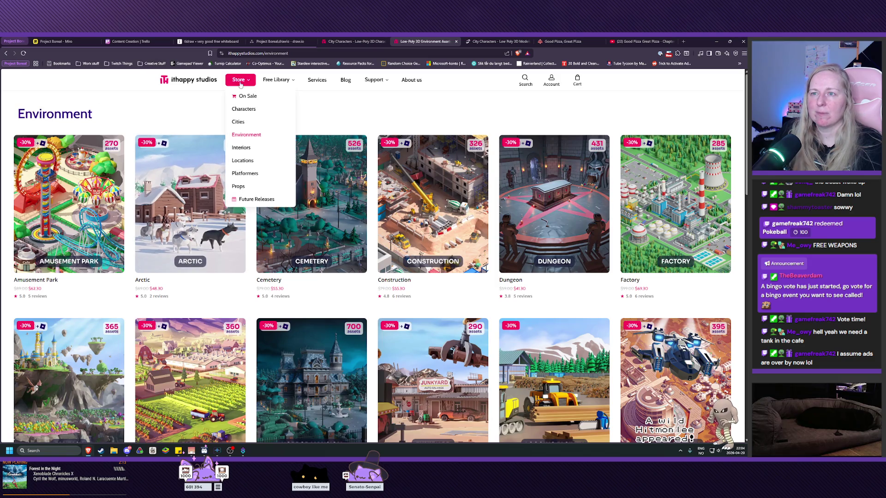
click(248, 122)
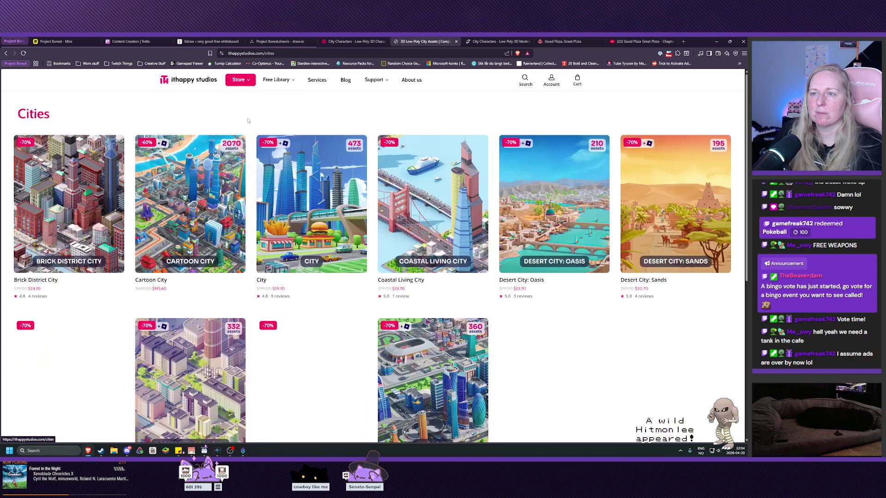
scroll(248, 121, down, 3)
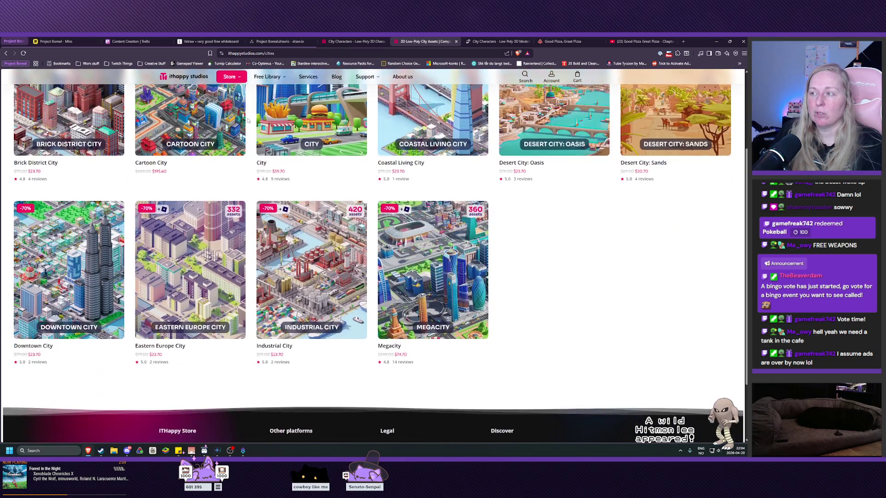
scroll(248, 120, up, 3)
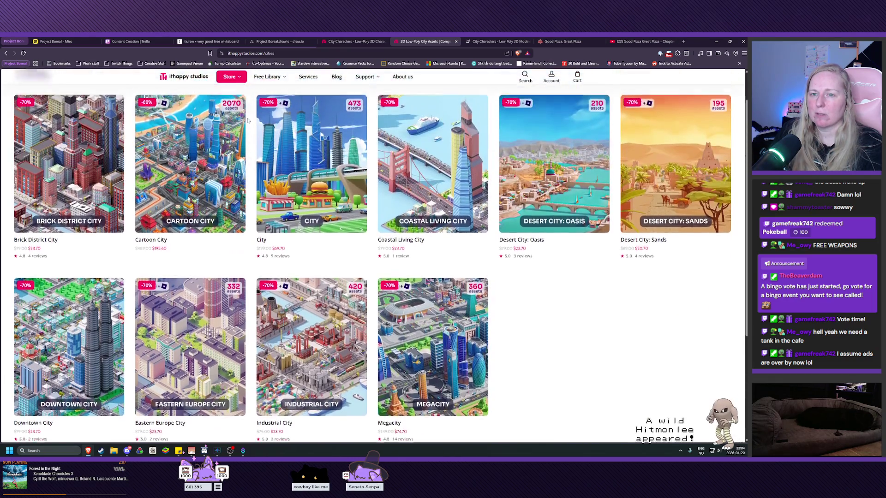
click(184, 209)
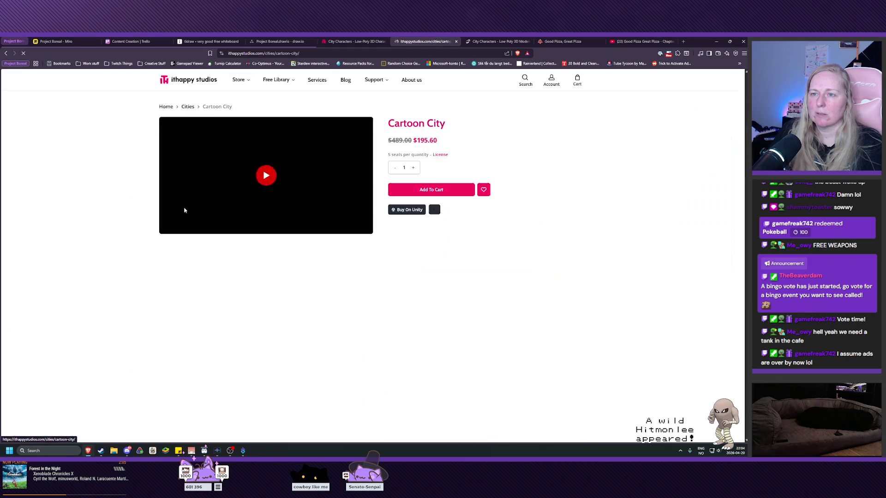
- Scroll to the gallery, view the Cafe street image full size, then close it
scroll(183, 207, down, 5)
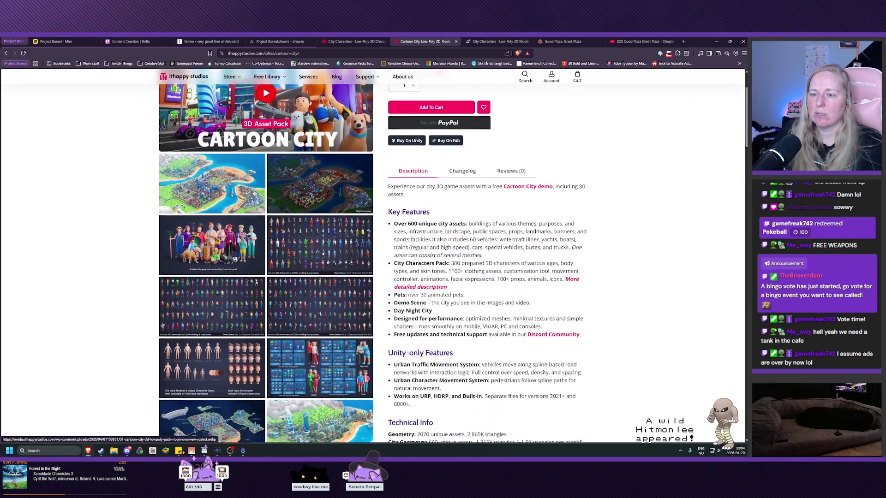
scroll(309, 247, down, 1)
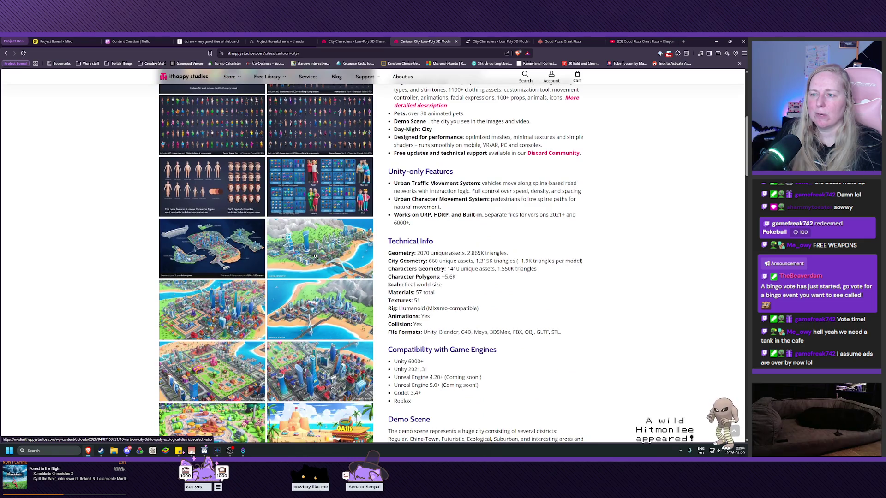
scroll(315, 257, down, 3)
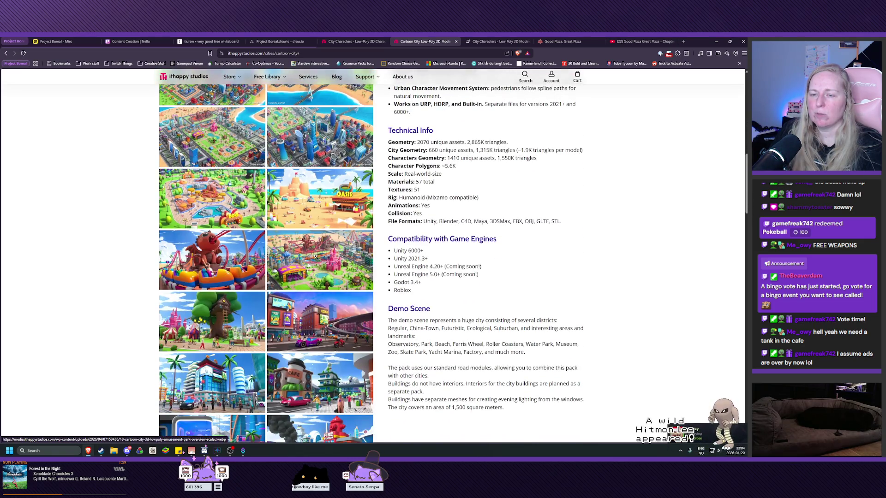
scroll(246, 258, down, 2)
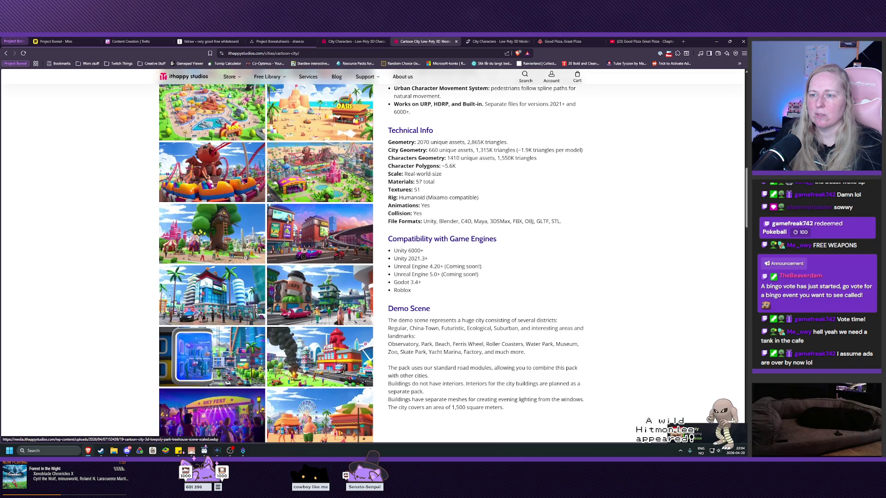
click(298, 300)
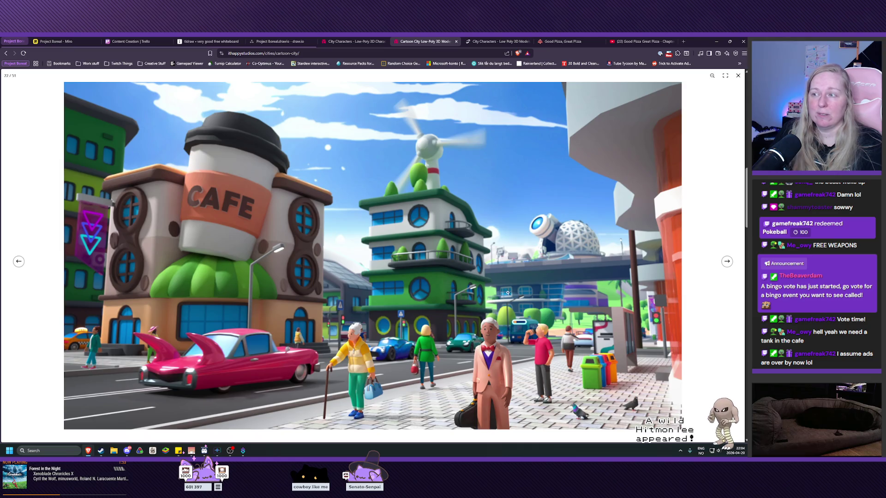
click(738, 75)
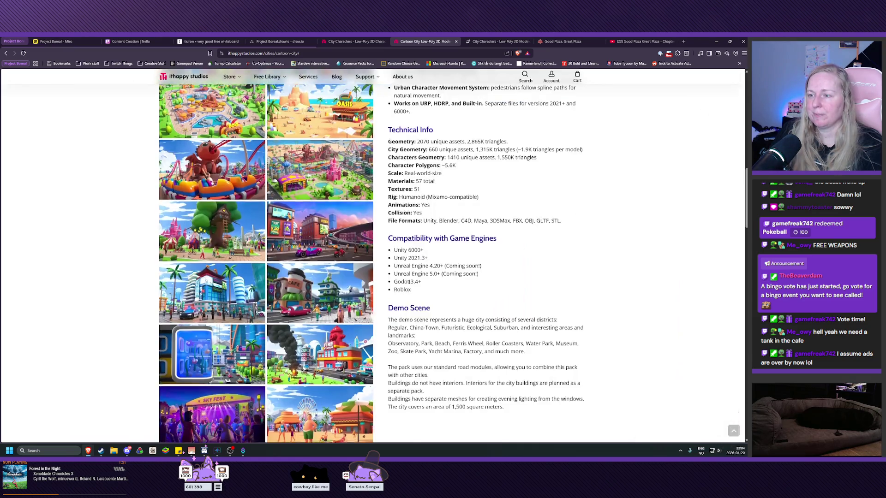
- Scroll further down the gallery and enlarge the Animated Animals preview
scroll(402, 282, down, 2)
scroll(316, 282, down, 3)
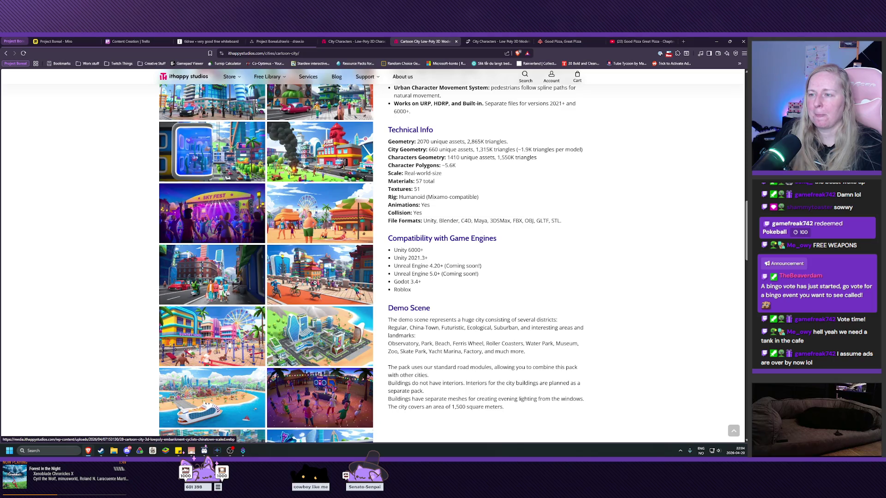
scroll(315, 282, down, 5)
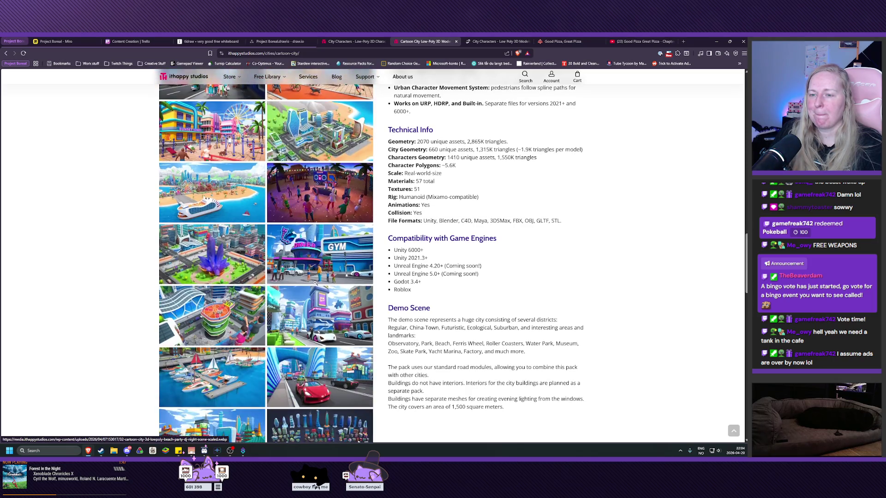
scroll(316, 283, down, 8)
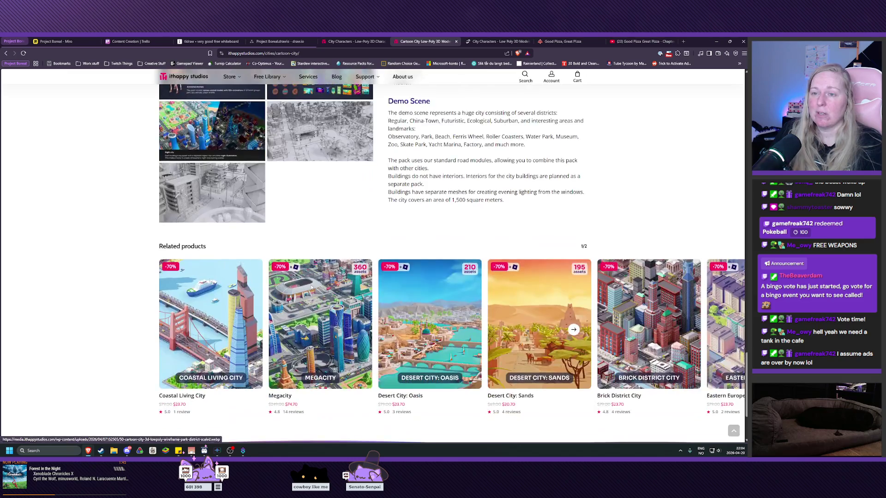
scroll(312, 287, up, 5)
click(190, 279)
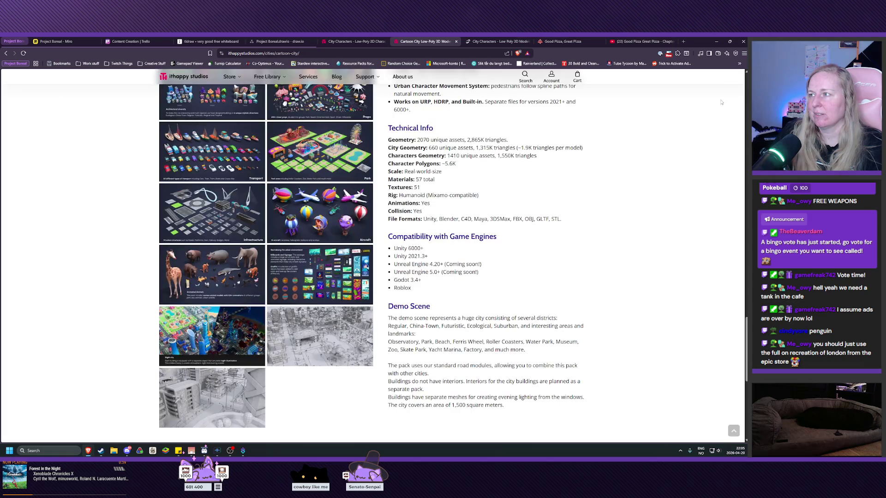
- Close the Animated Animals image, then view and close the Infrastructure preview
click(724, 250)
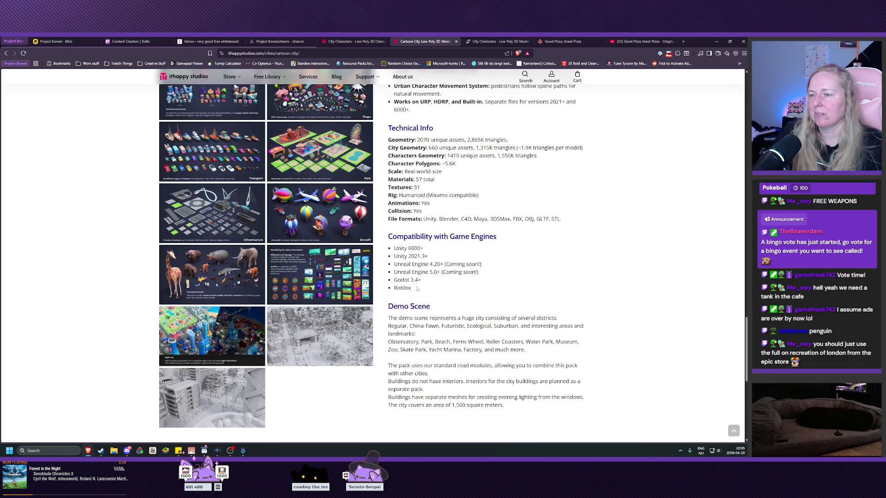
scroll(318, 270, down, 1)
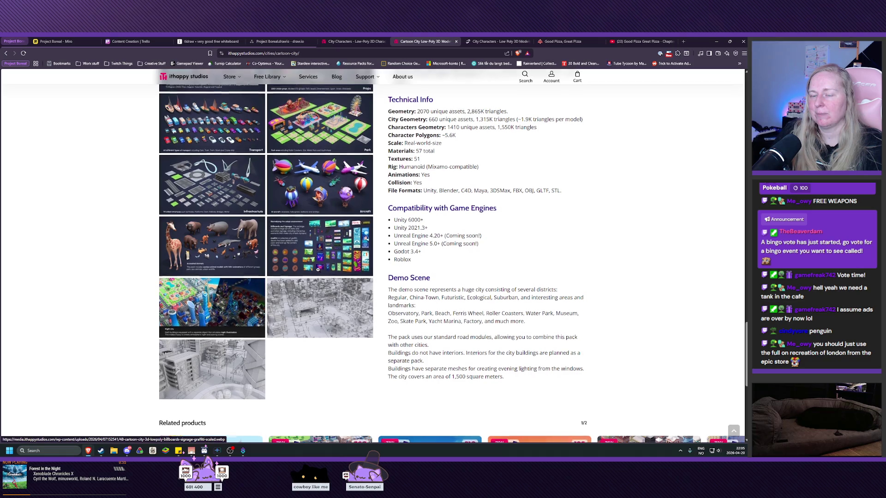
scroll(318, 270, up, 3)
click(216, 274)
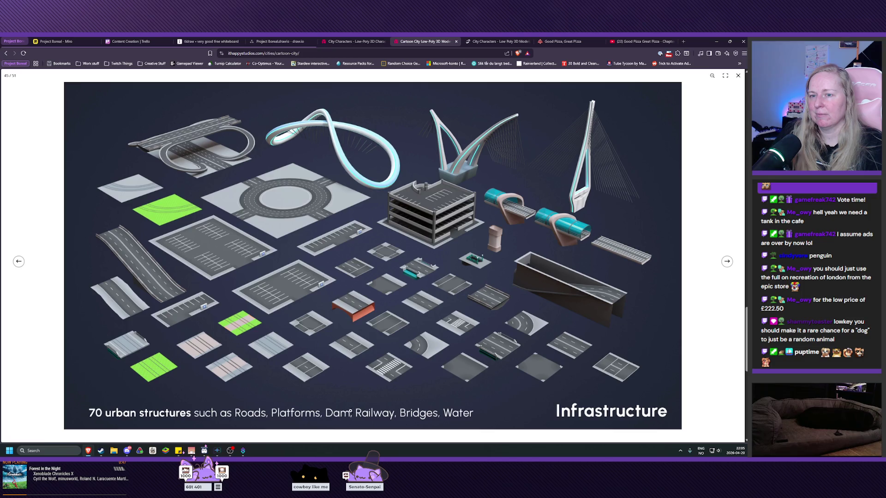
click(41, 205)
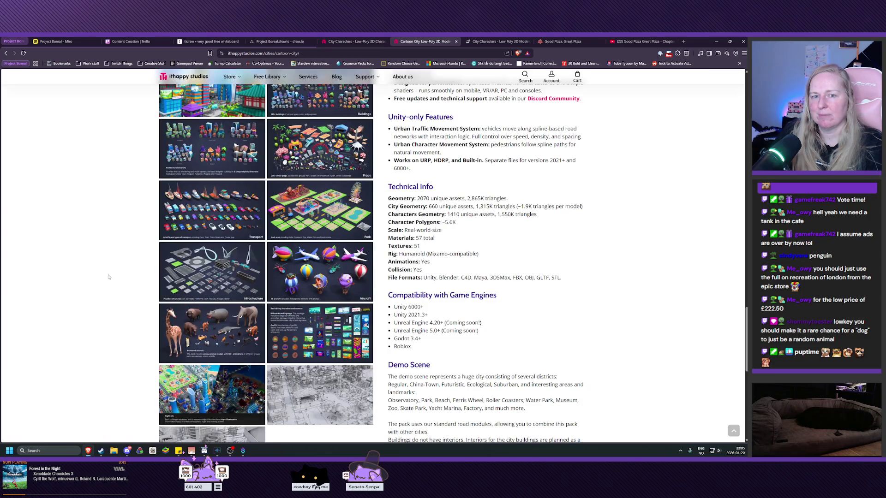
- Preview the Props image, close it, and go back to the Cities listing
scroll(120, 297, up, 2)
scroll(120, 296, up, 2)
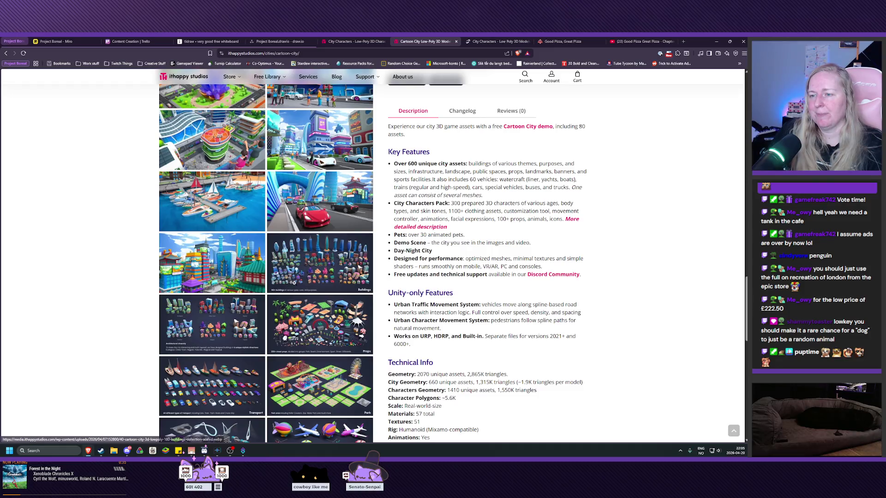
scroll(311, 299, down, 1)
click(310, 299)
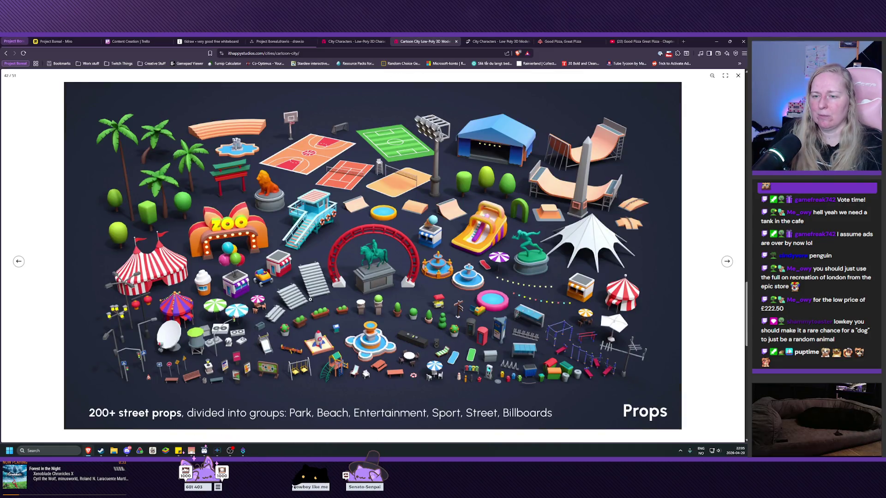
click(66, 224)
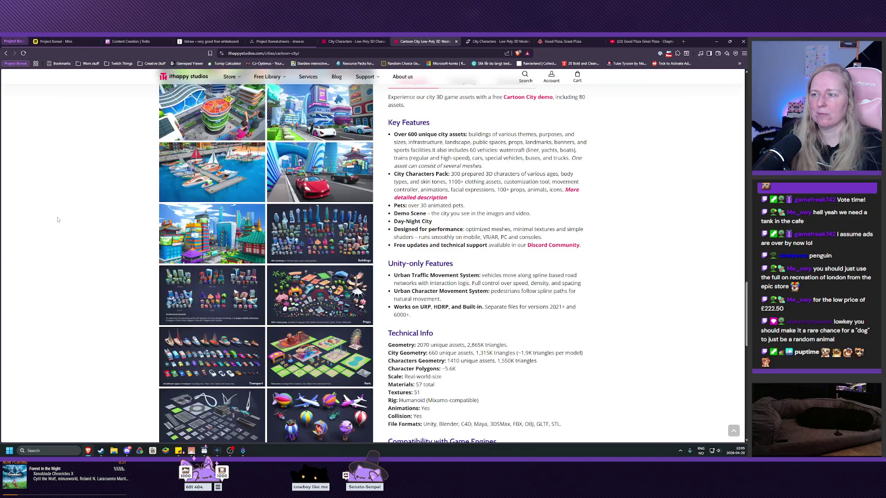
scroll(66, 224, up, 3)
key(alt+Left)
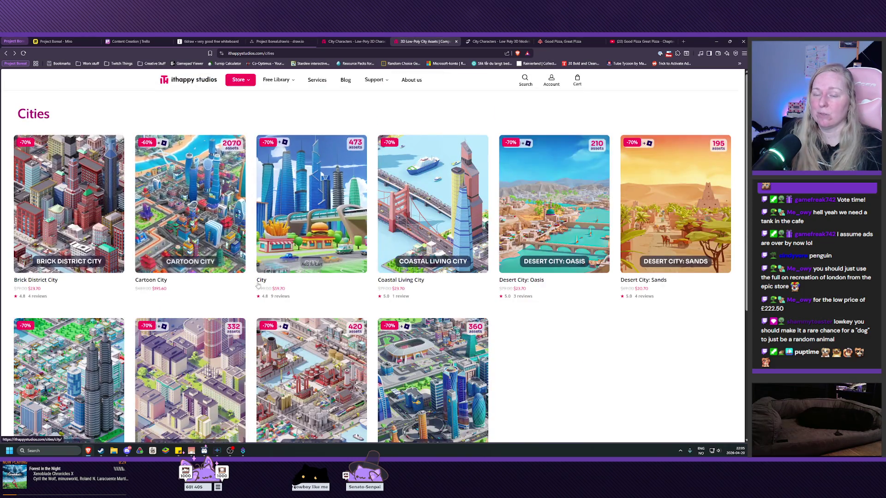
- From Store > Characters, open the Animals pack and preview its bears image
mouse_move(239, 80)
click(250, 108)
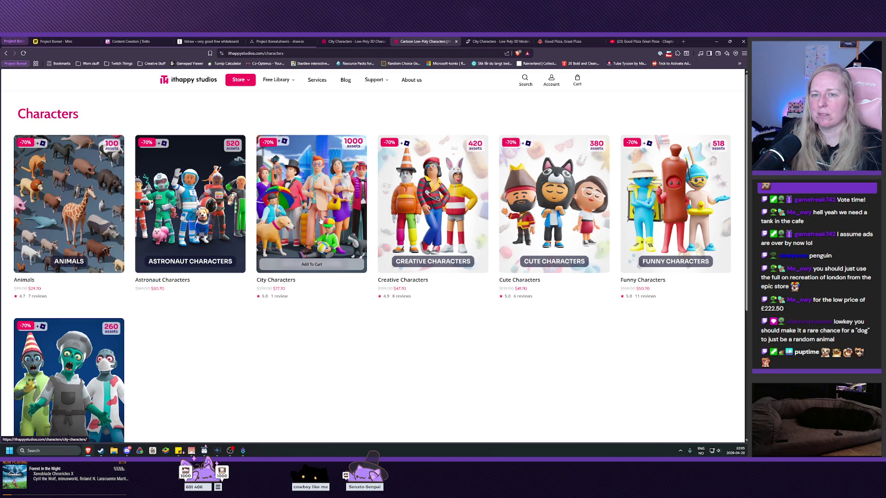
click(58, 200)
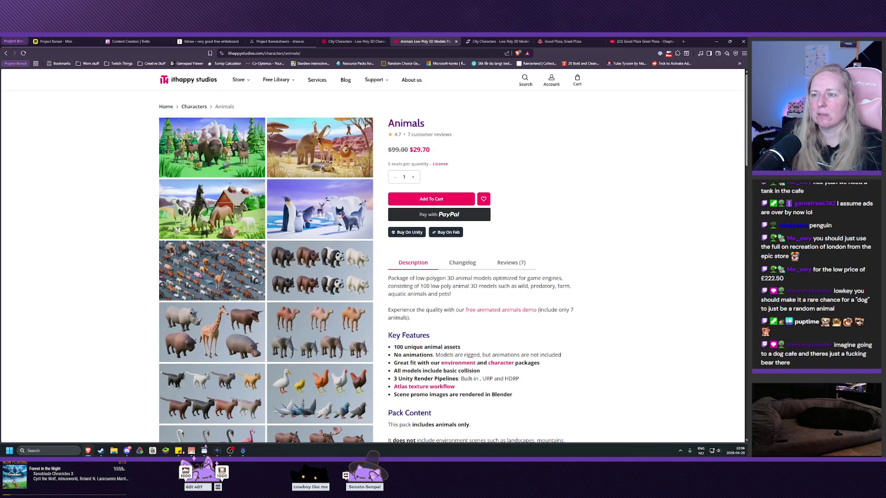
click(310, 263)
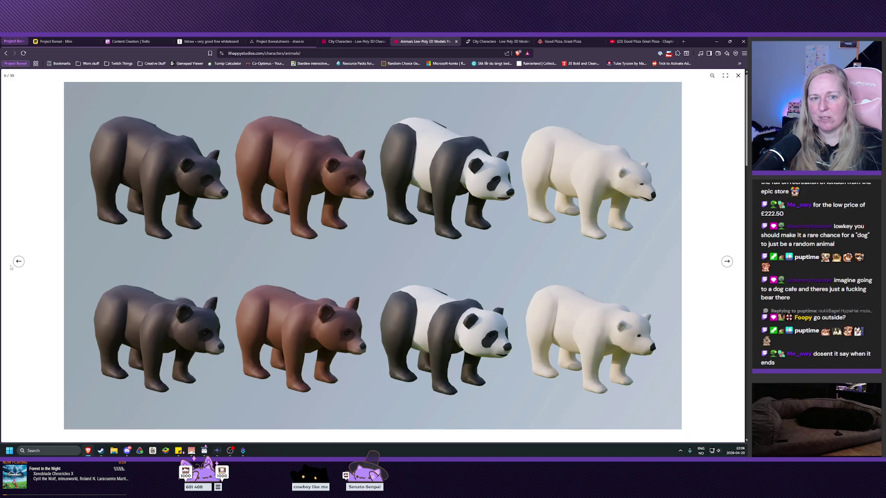
click(710, 110)
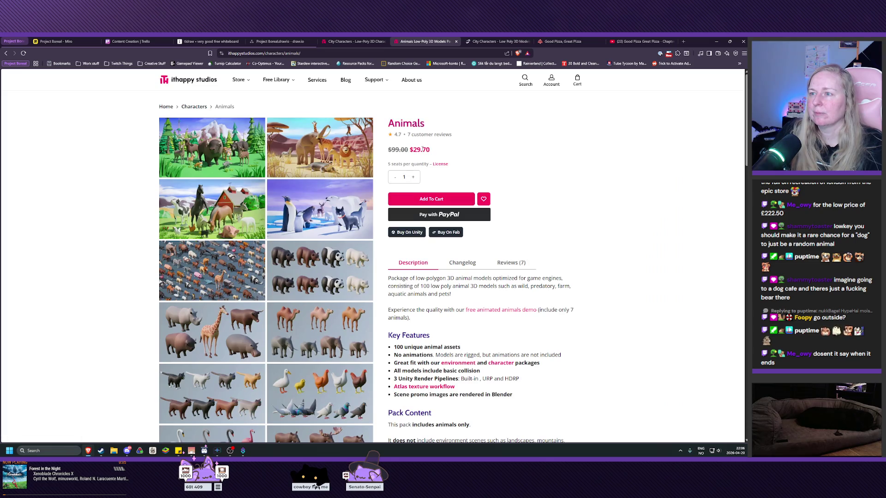
- Review the Animals pack licence terms, then close the licence tab
click(441, 164)
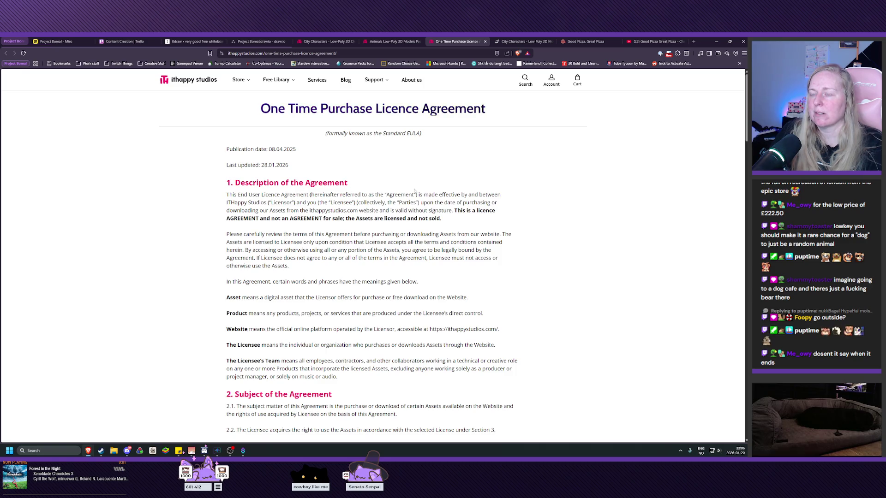
scroll(470, 96, down, 2)
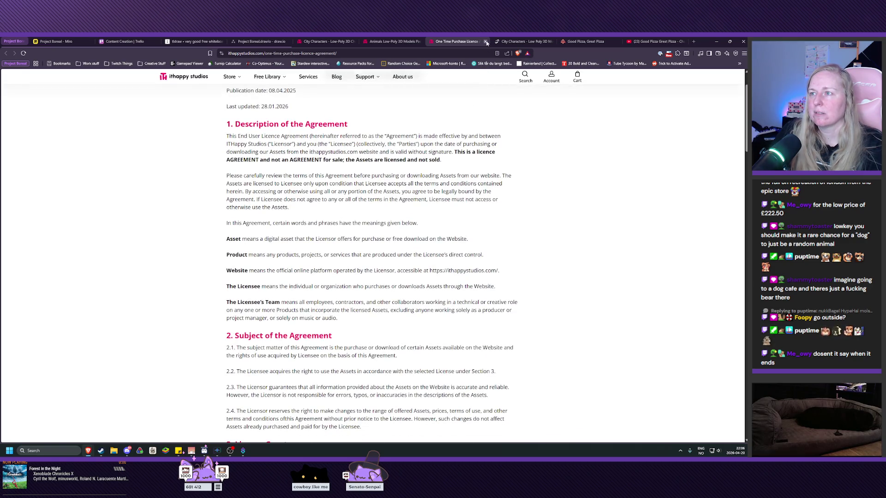
click(486, 42)
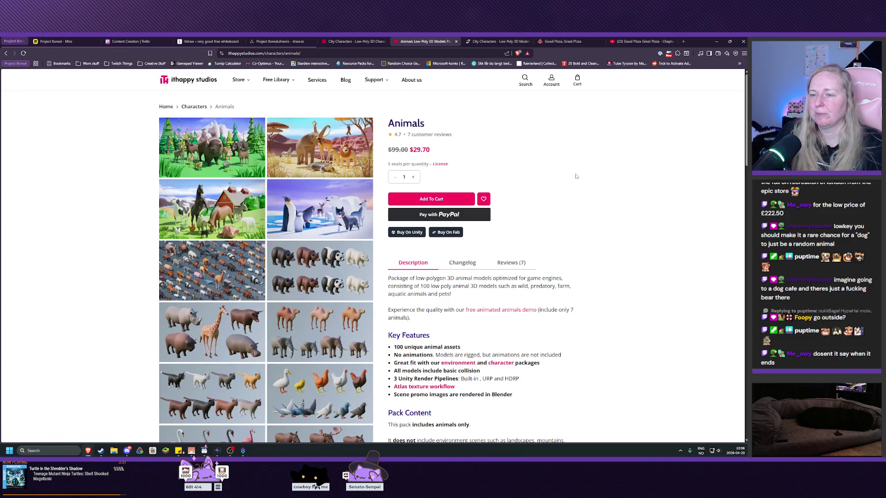
scroll(576, 176, down, 3)
scroll(229, 171, up, 3)
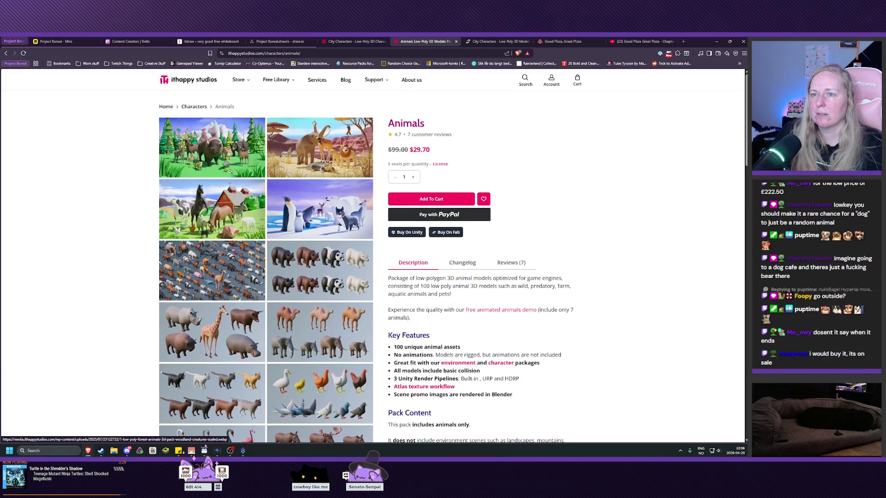
- Page through the Animals gallery from forest animals to hippo, gorilla and giraffe, then close it
click(214, 169)
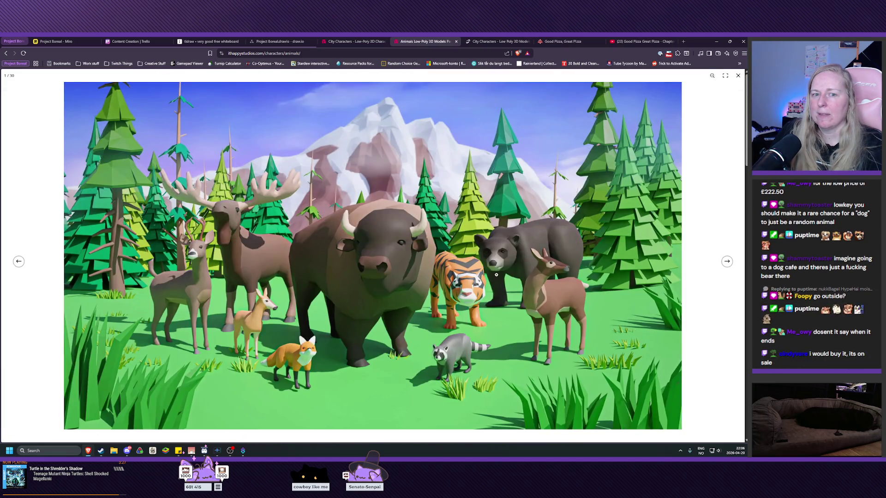
click(726, 263)
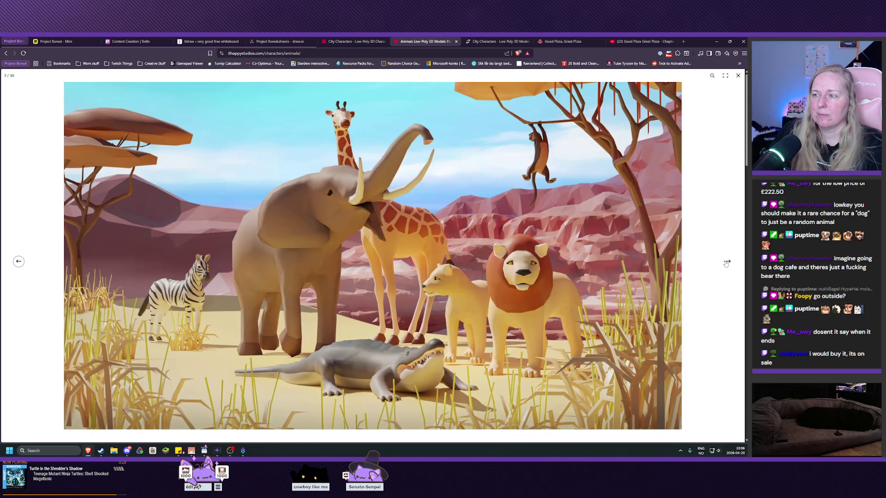
click(727, 263)
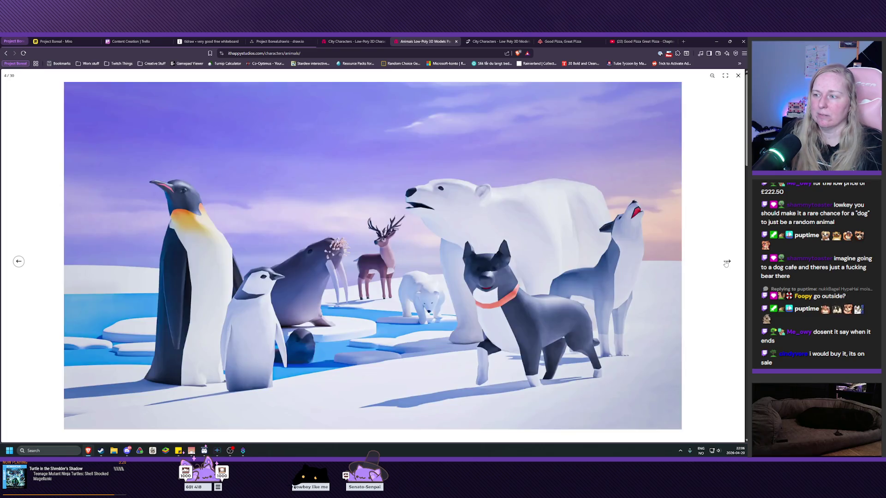
click(726, 263)
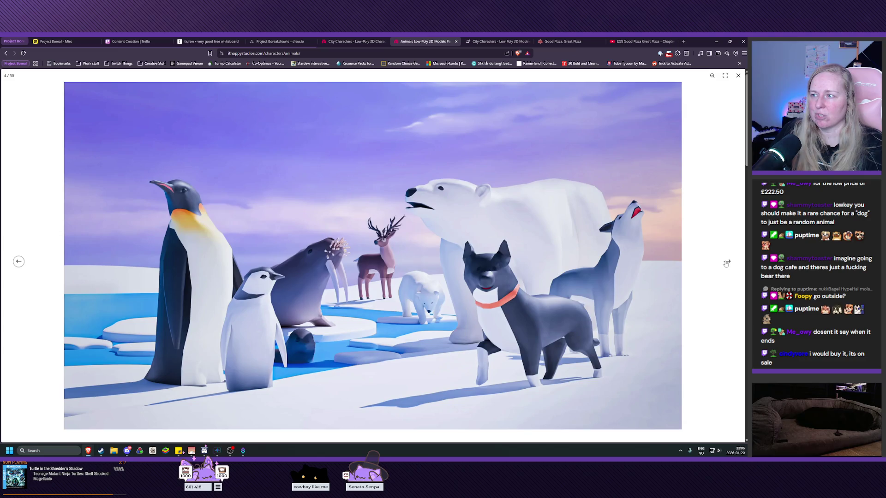
click(726, 263)
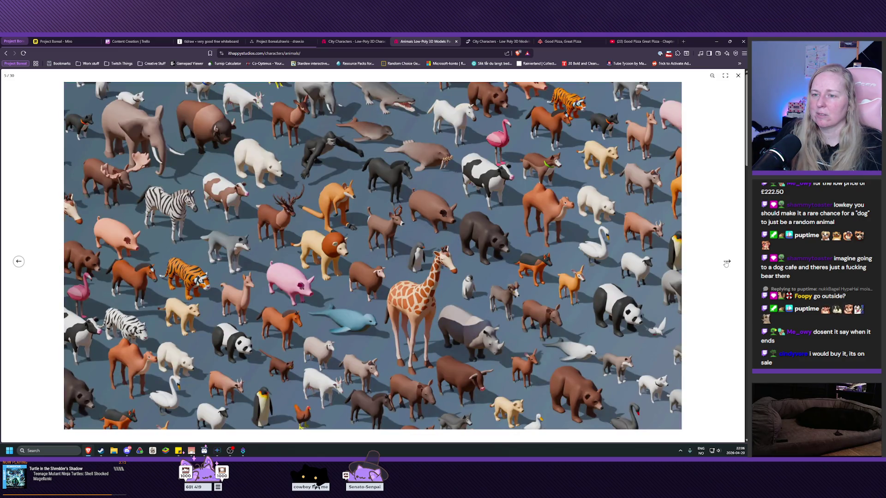
click(726, 262)
click(726, 263)
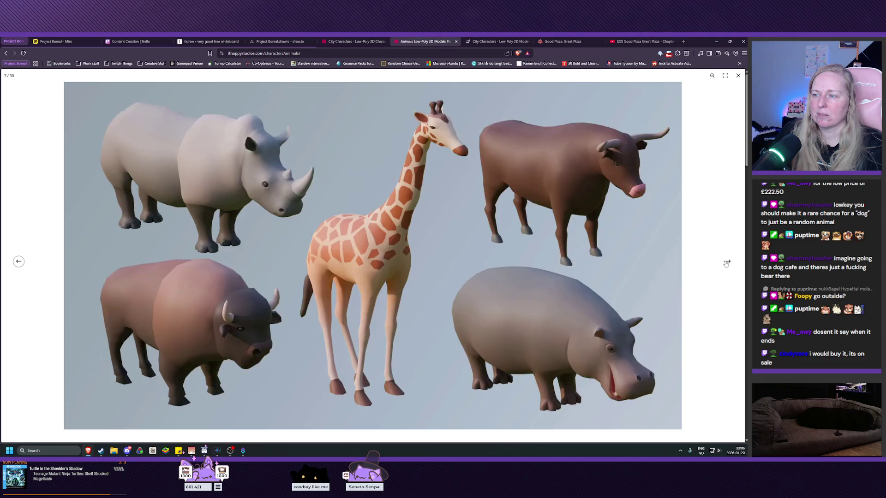
click(726, 263)
click(726, 262)
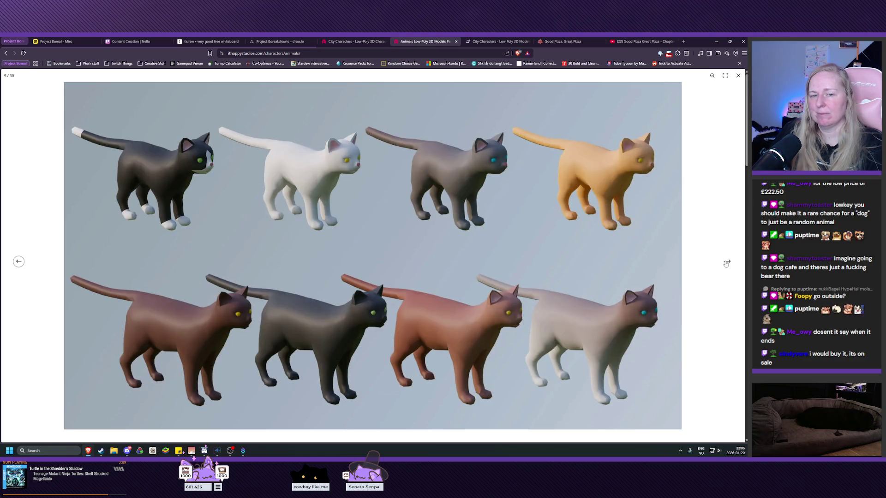
click(726, 263)
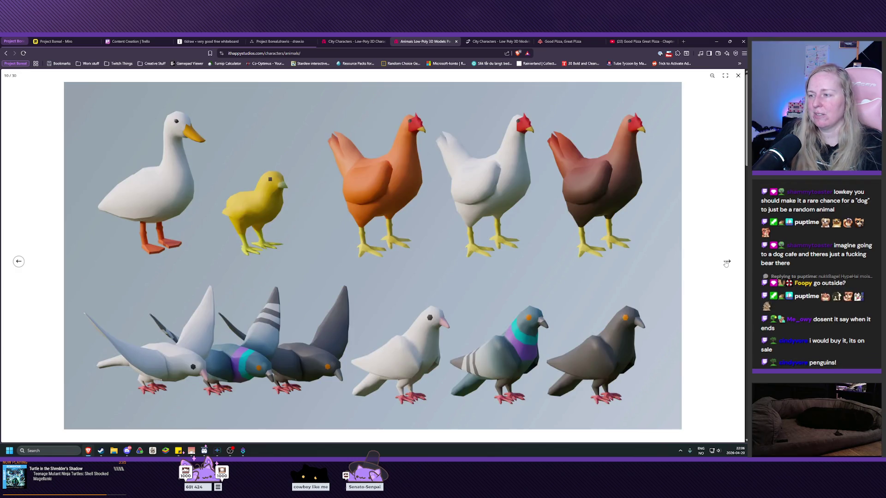
click(726, 263)
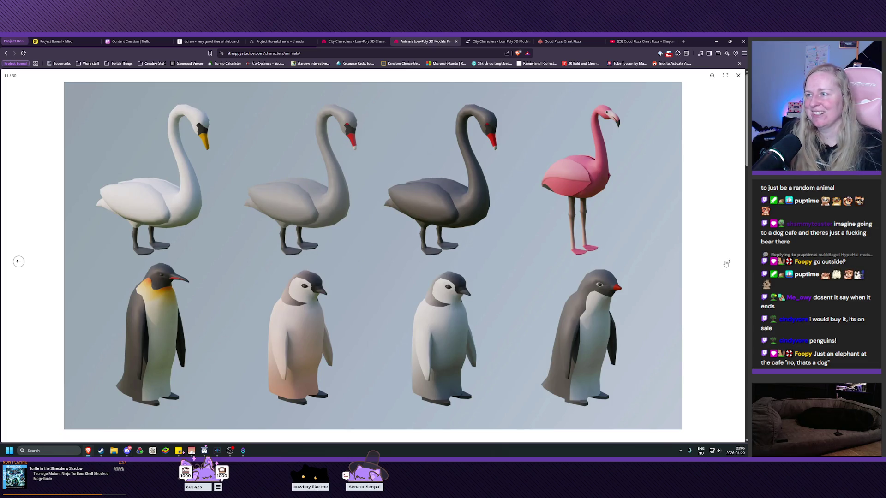
click(728, 263)
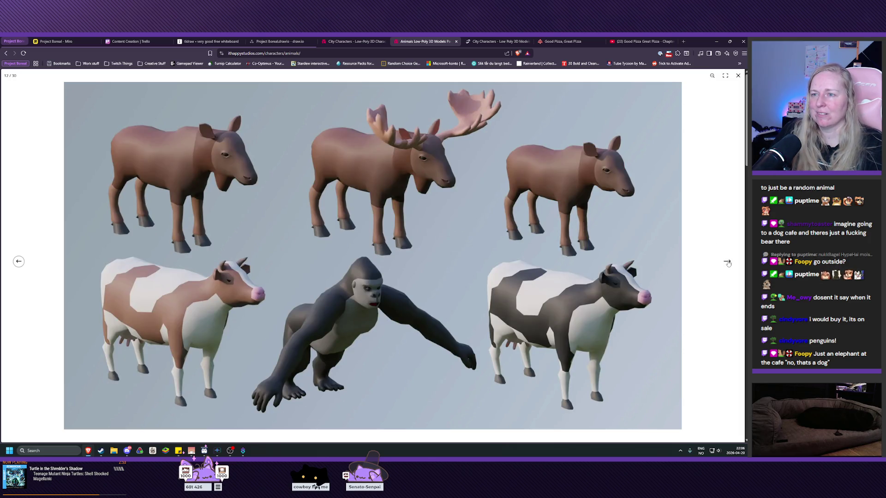
click(728, 262)
click(727, 262)
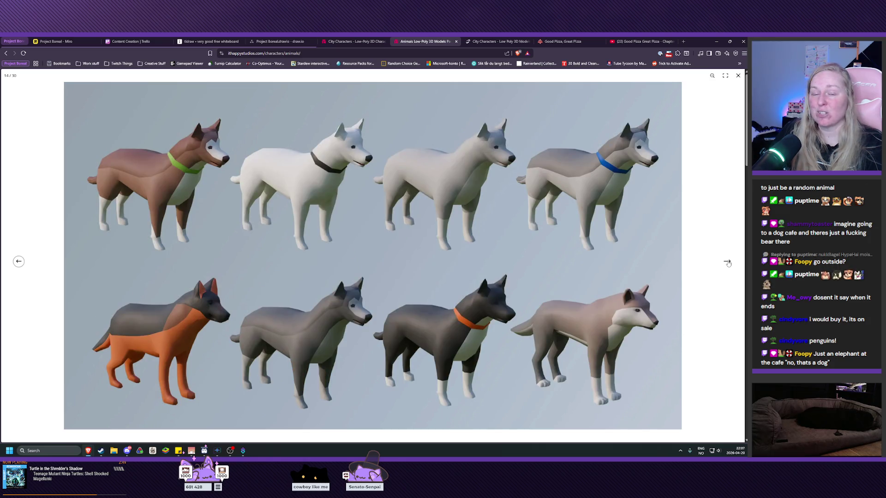
click(727, 262)
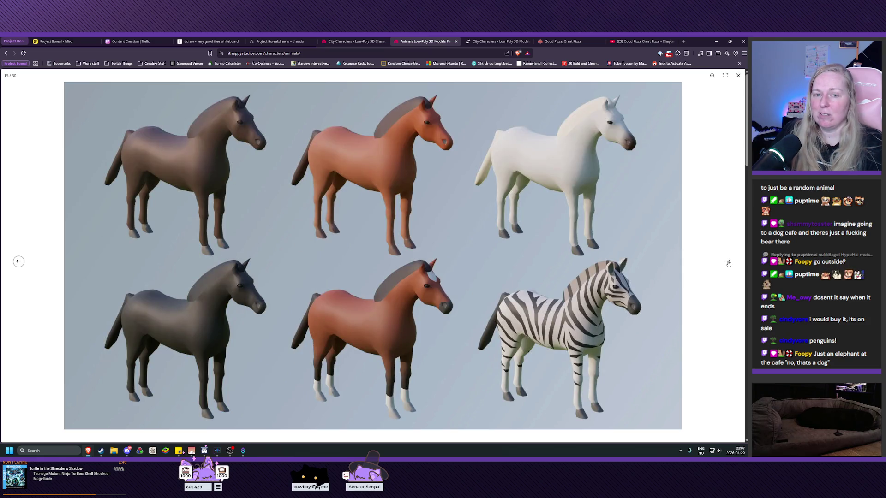
click(727, 262)
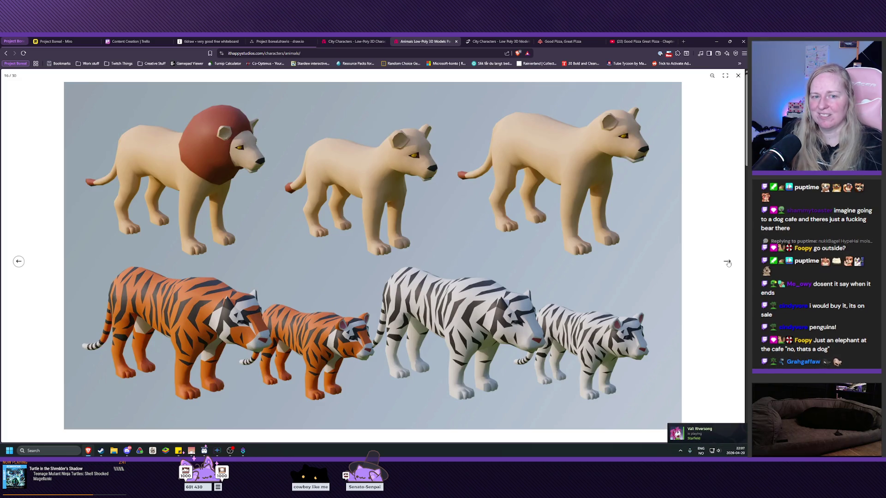
click(727, 262)
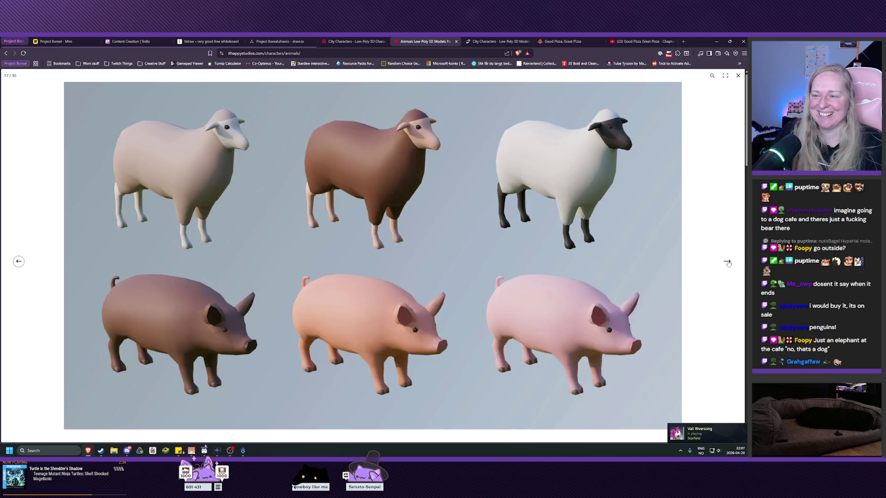
click(728, 262)
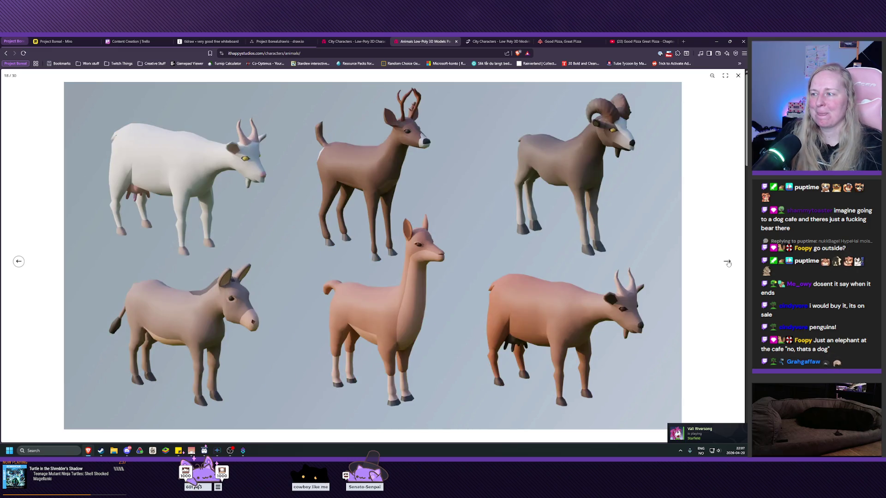
click(727, 262)
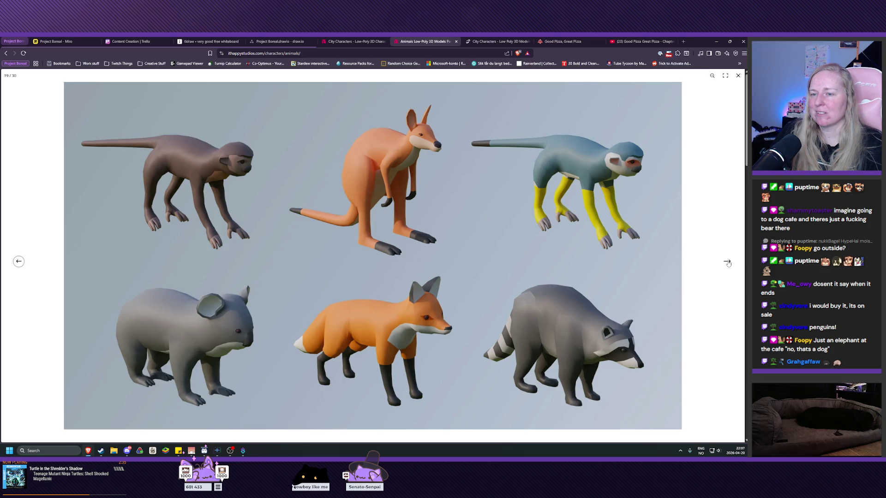
click(727, 262)
click(727, 262)
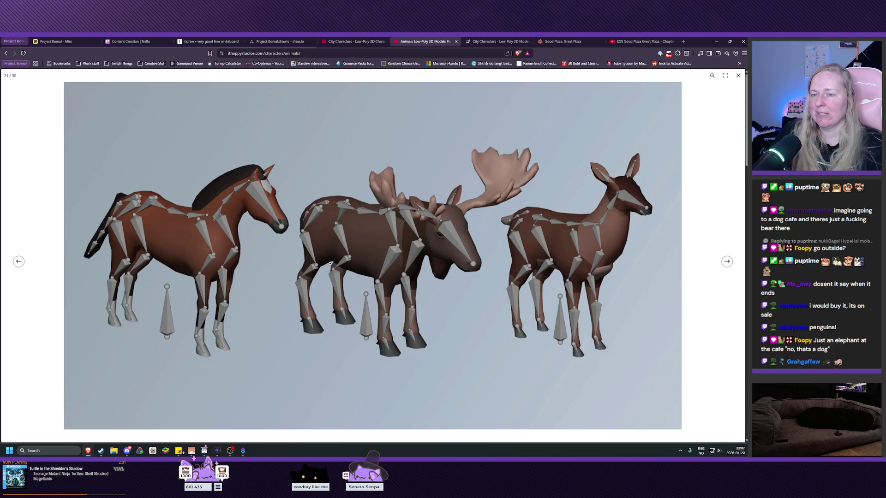
click(723, 263)
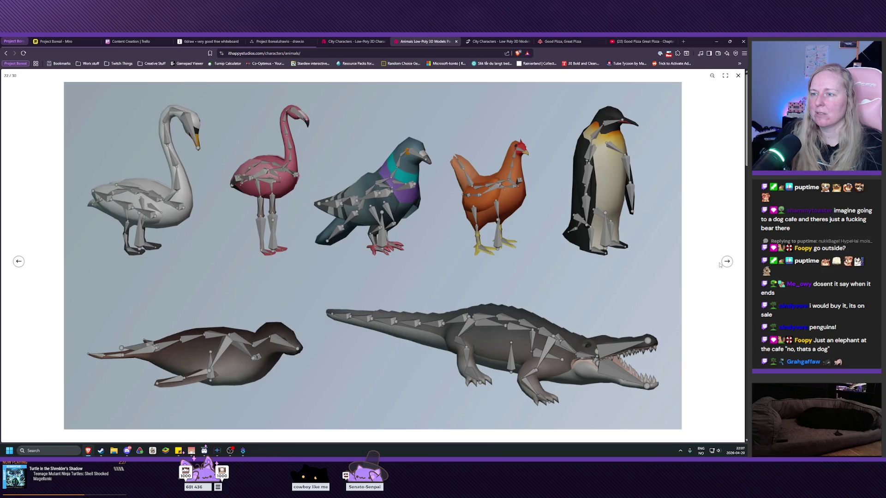
click(727, 263)
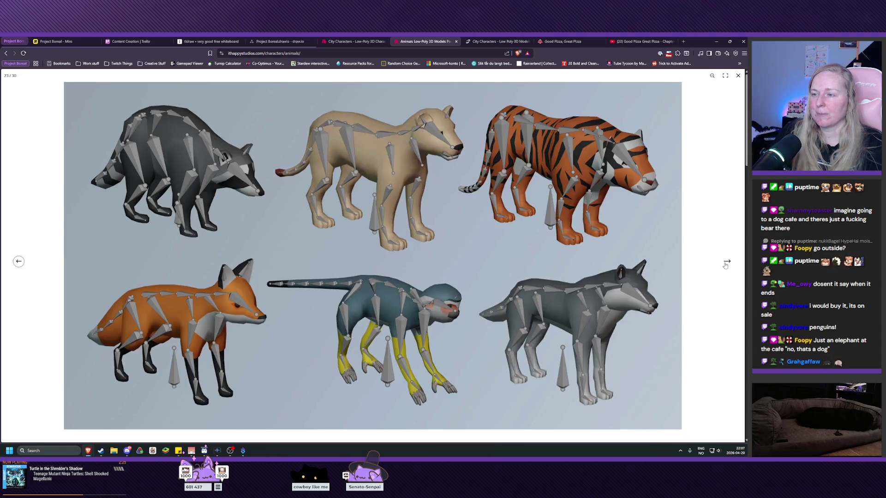
click(726, 262)
click(738, 75)
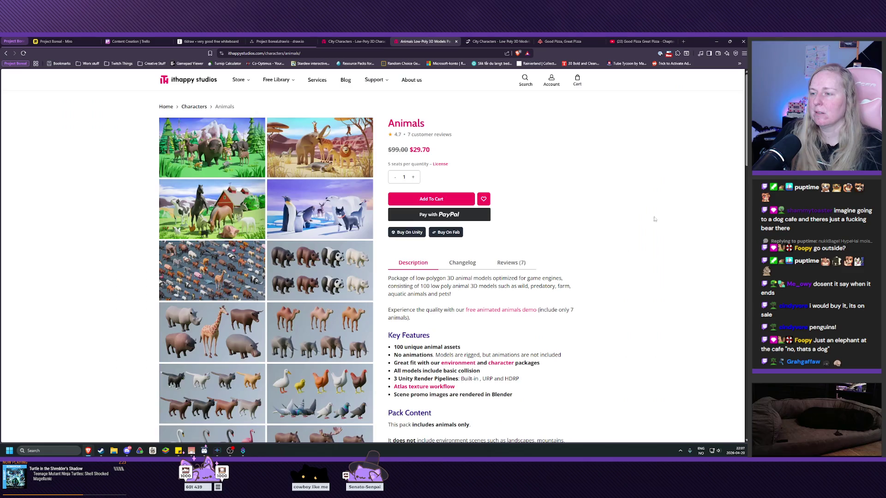
- Scroll to the compatibility list and highlight the Unreal Engine 4.20+ line
scroll(515, 356, down, 6)
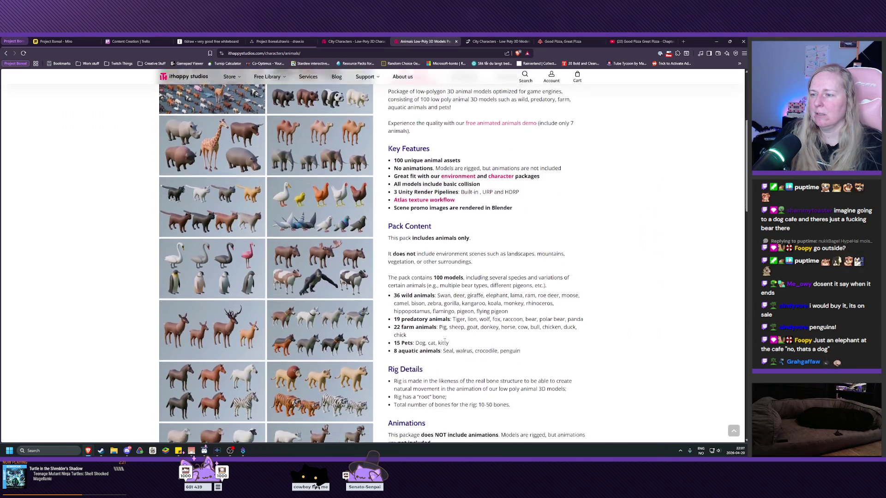
scroll(444, 340, down, 3)
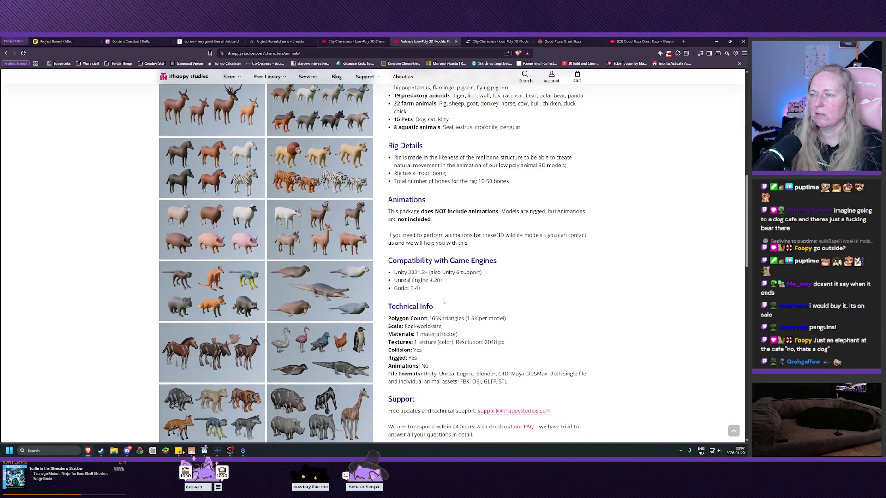
drag(444, 280, 382, 280)
- Clear the highlight, return to Characters, and open the City Characters page
click(381, 279)
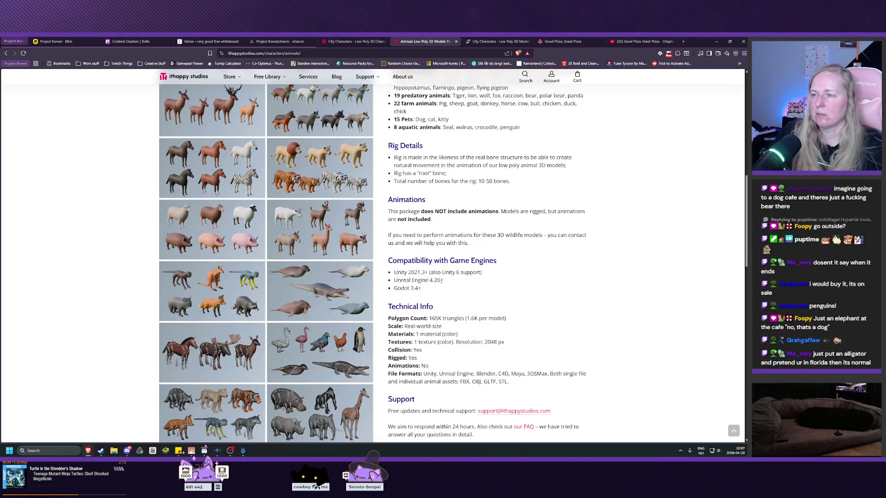
key(alt+Left)
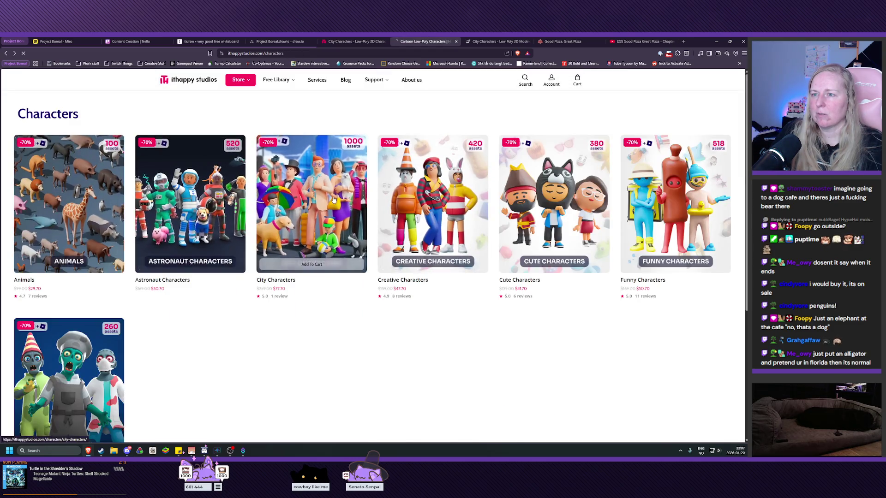
click(312, 208)
- Check the Unreal Engine 5.0+ compatibility line by selecting and clearing it
scroll(453, 309, down, 7)
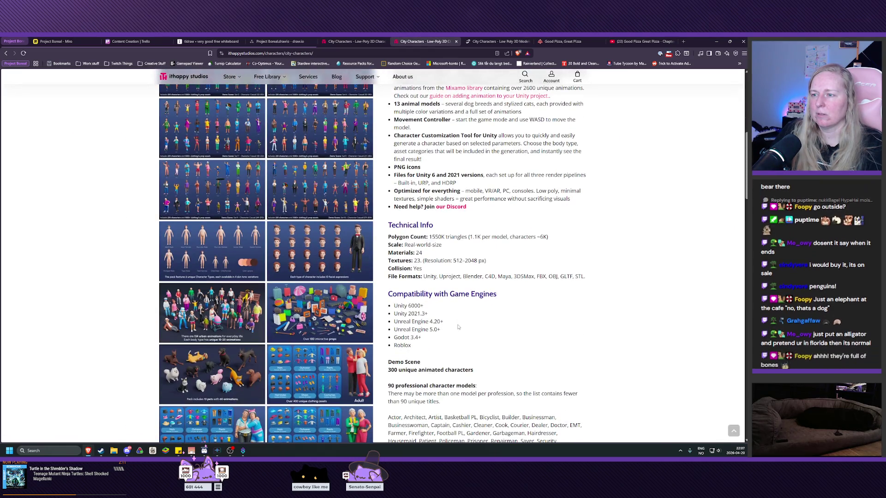
triple_click(442, 331)
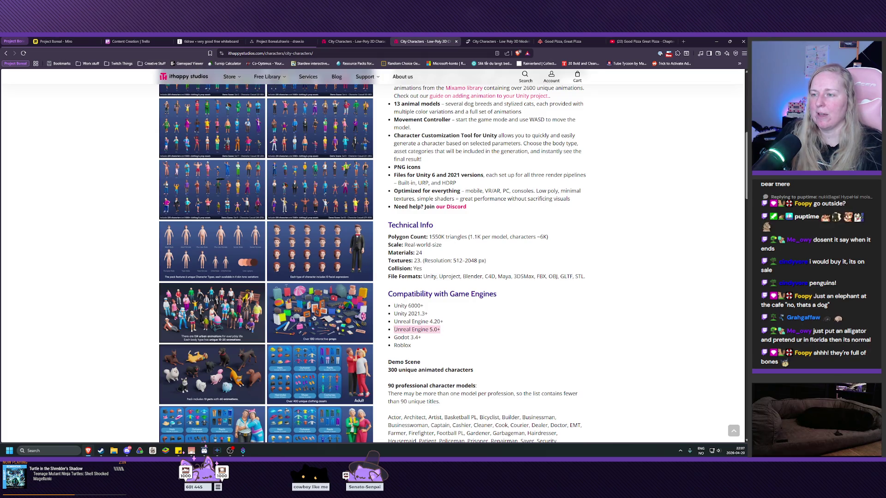
click(484, 340)
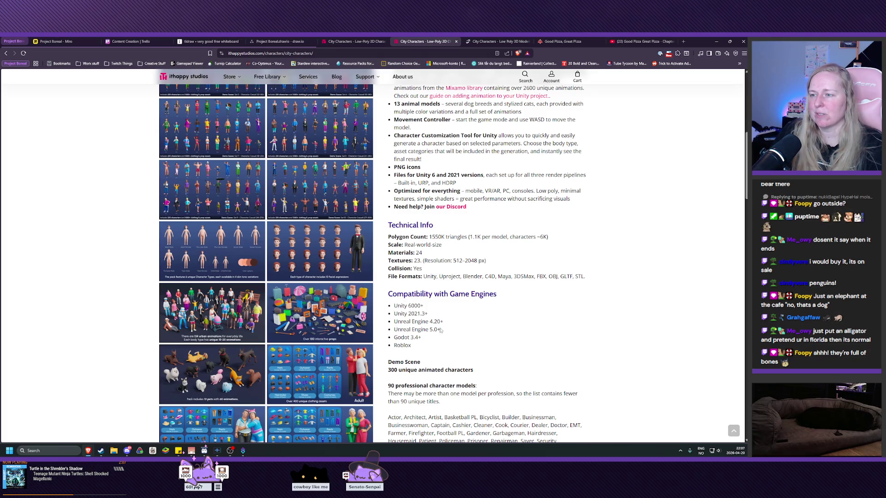
triple_click(415, 329)
click(414, 329)
- Scroll the page and open gallery image 11 of 25 full-screen
scroll(522, 350, down, 3)
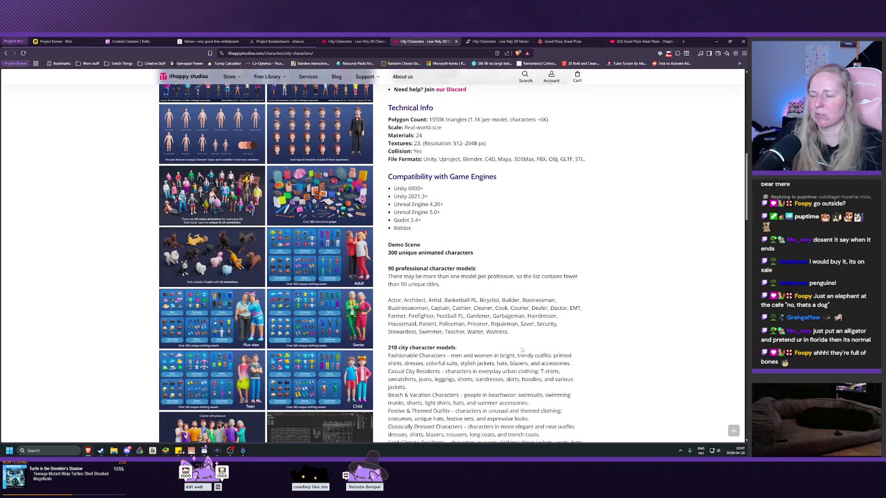
scroll(521, 349, up, 8)
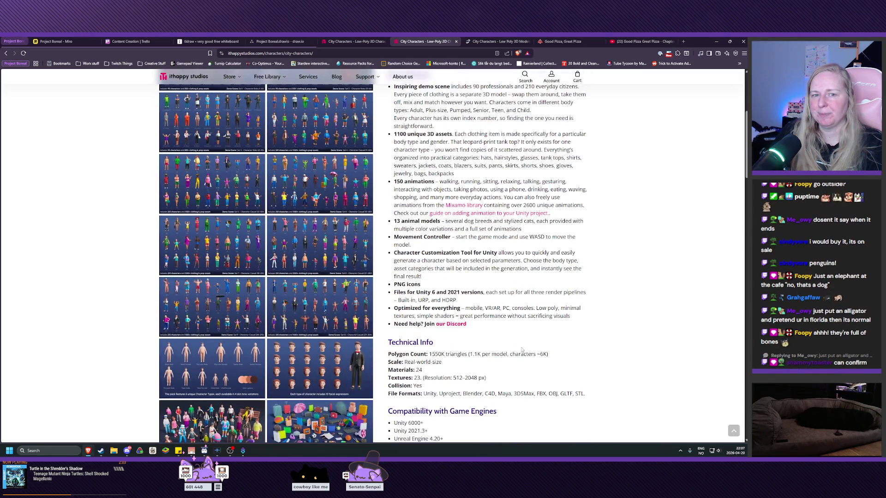
scroll(522, 351, down, 3)
scroll(522, 350, up, 1)
click(218, 304)
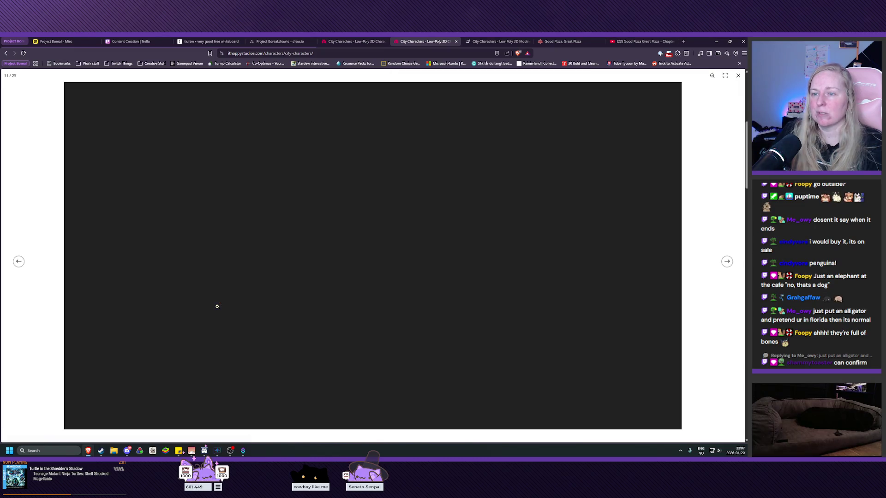
- Reopen the gallery at facial expressions, page through clothing and Blender slides, then close it
click(704, 199)
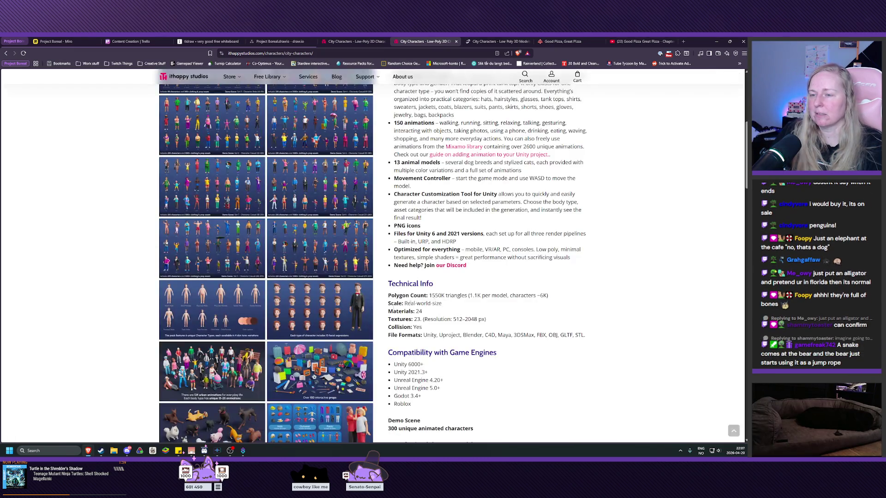
click(320, 296)
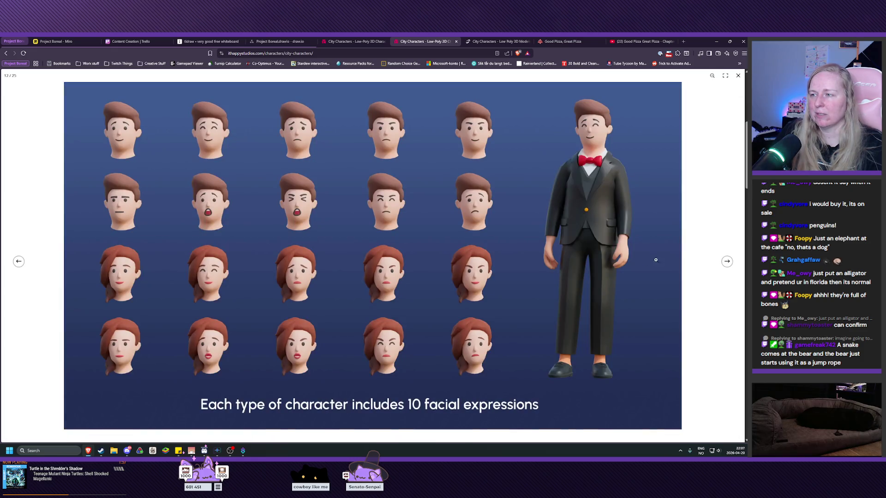
click(727, 261)
click(727, 261)
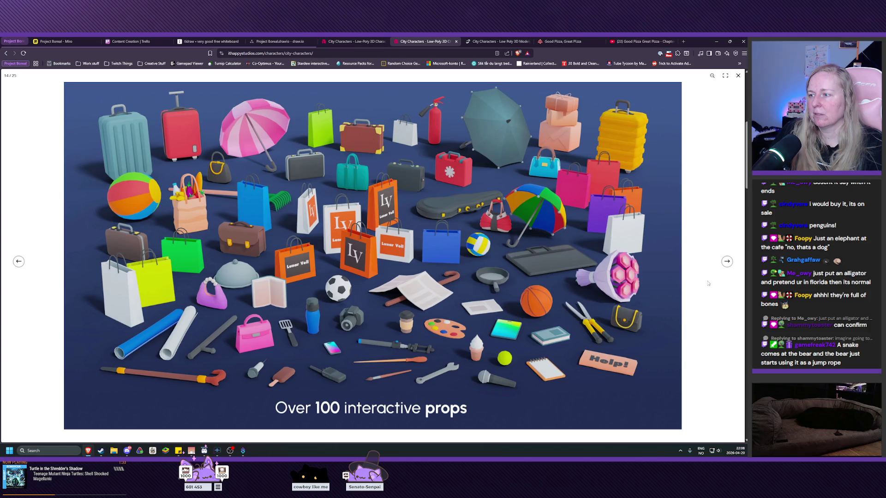
click(727, 262)
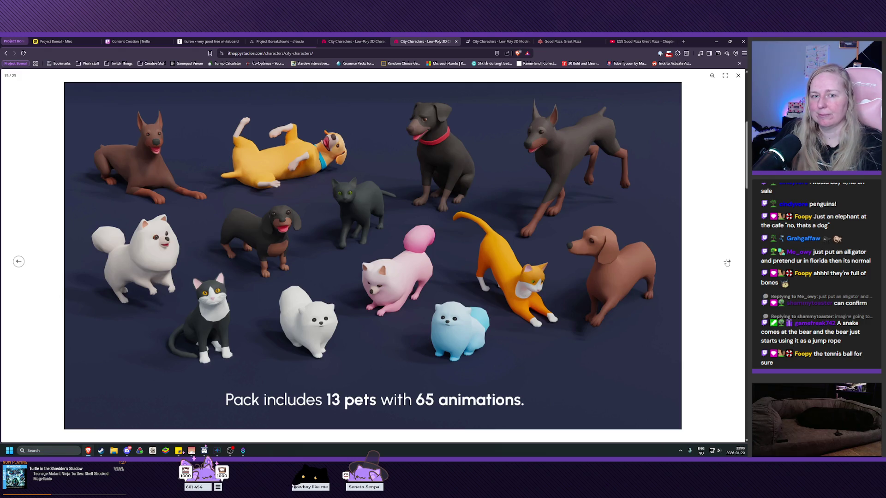
click(728, 262)
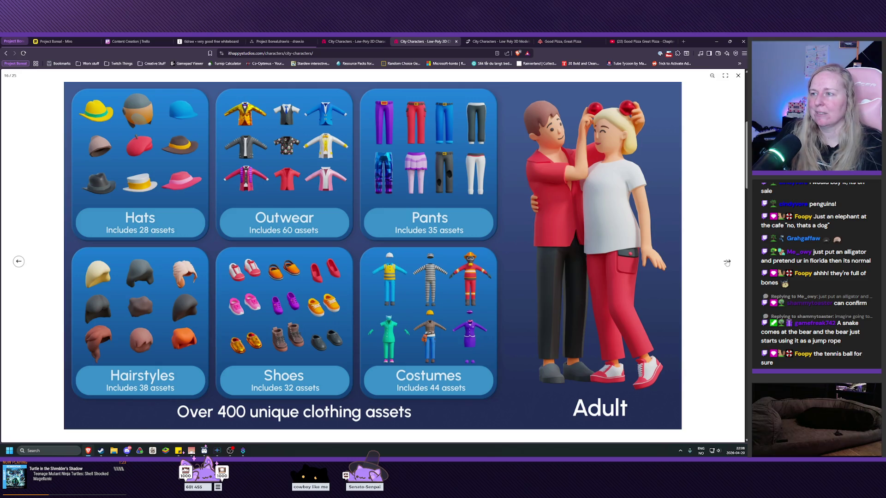
click(727, 262)
click(726, 262)
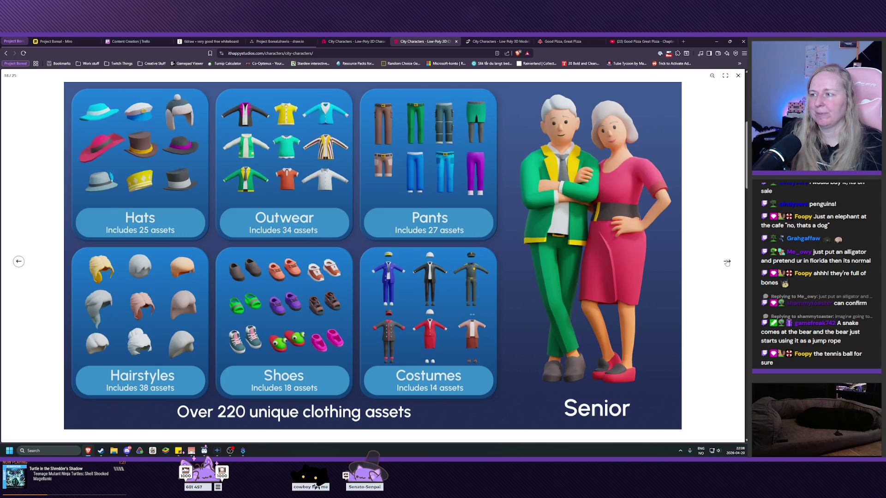
click(727, 262)
click(727, 263)
click(726, 262)
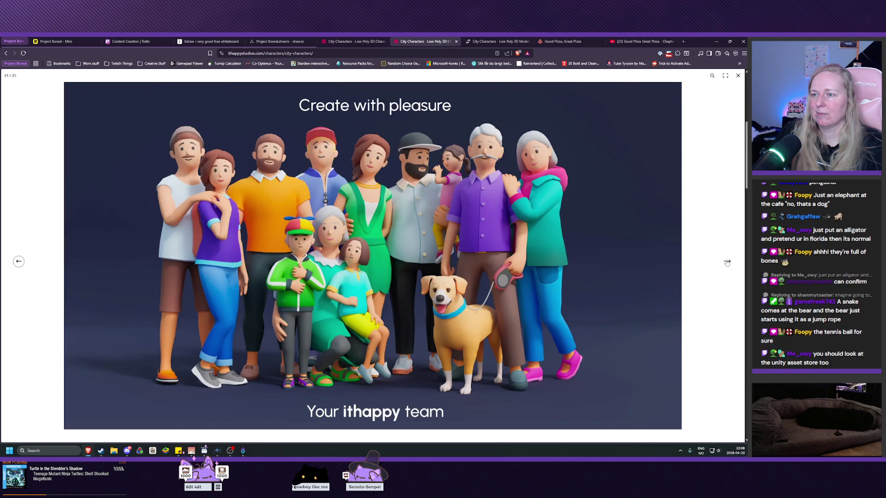
click(727, 263)
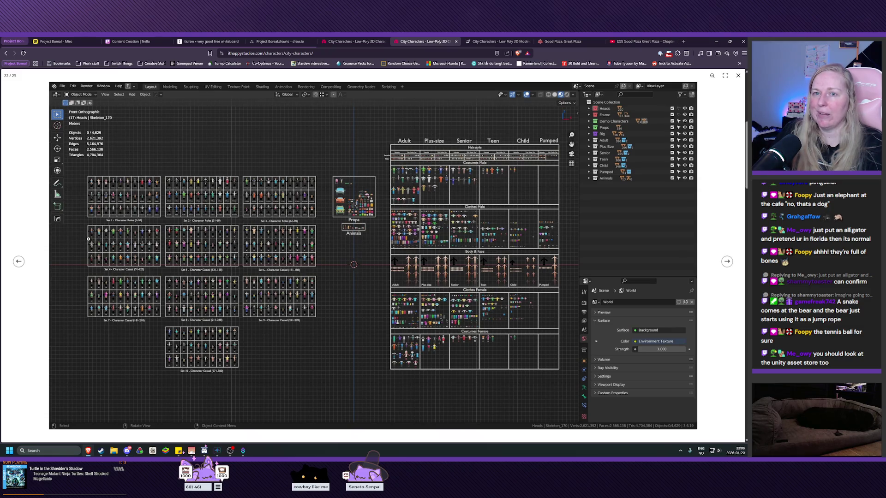
click(726, 262)
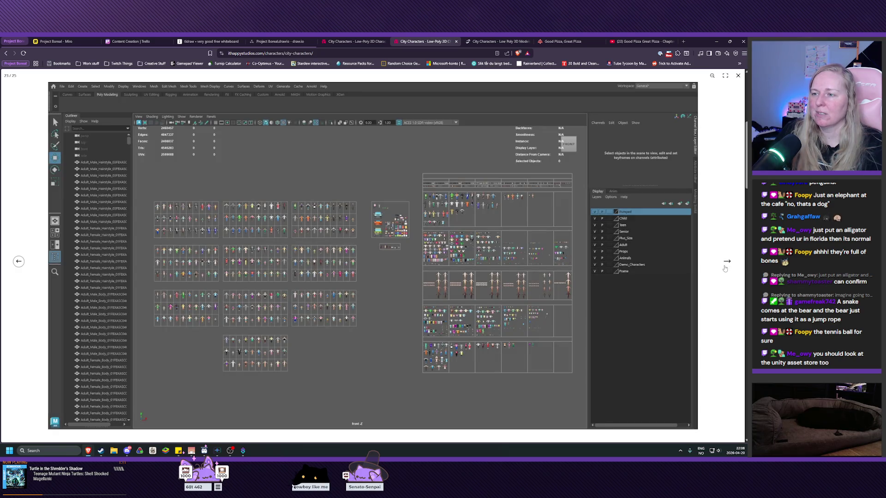
click(726, 262)
click(726, 262)
click(726, 262)
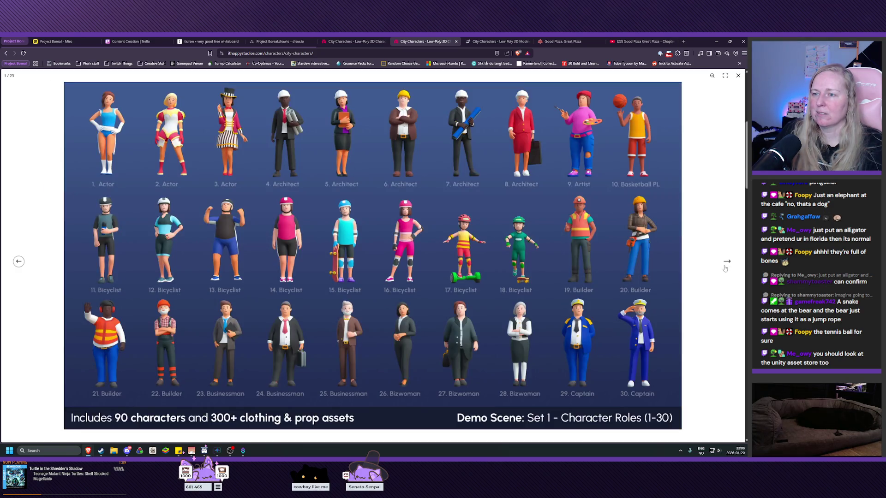
click(726, 262)
click(726, 262)
click(738, 76)
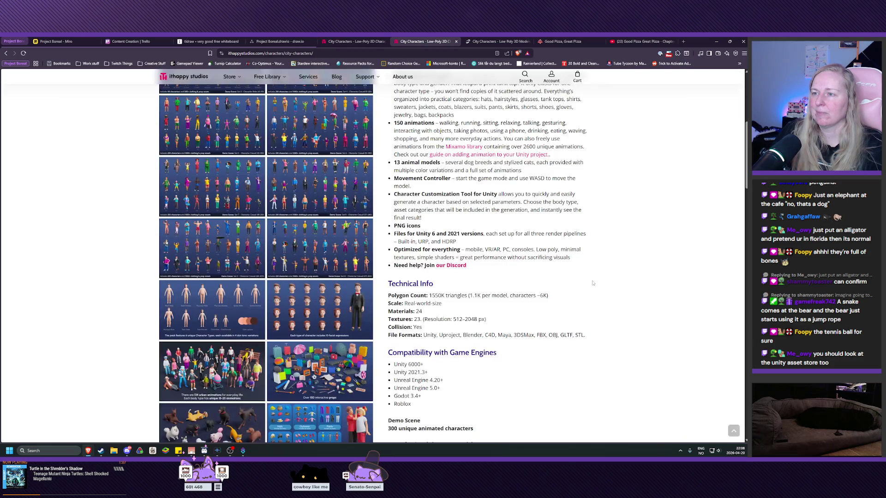
- Review the $77.70 price, then open the Key Features 'Mixamo library' link in a new tab
scroll(495, 277, up, 10)
scroll(496, 277, up, 2)
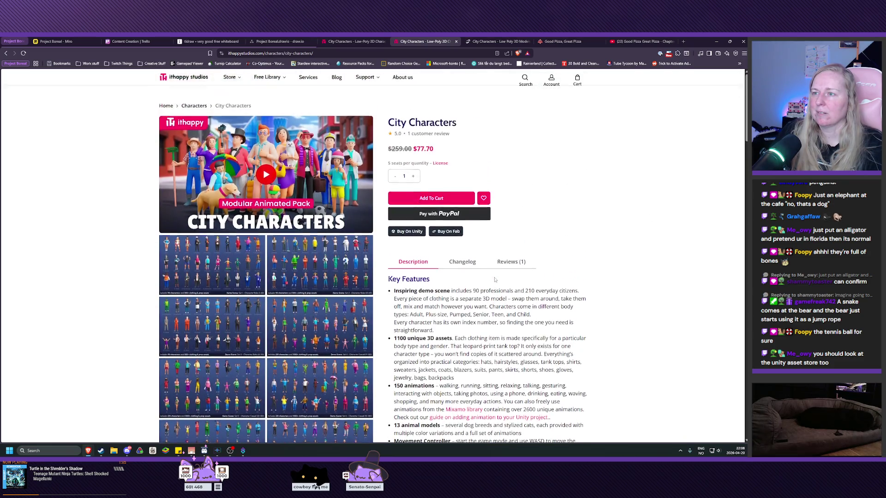
drag(414, 150, 439, 152)
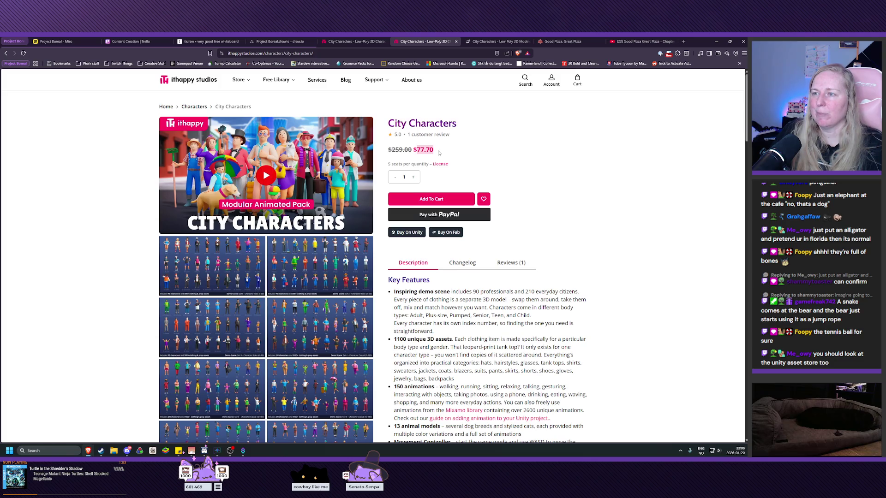
click(439, 153)
scroll(635, 307, down, 2)
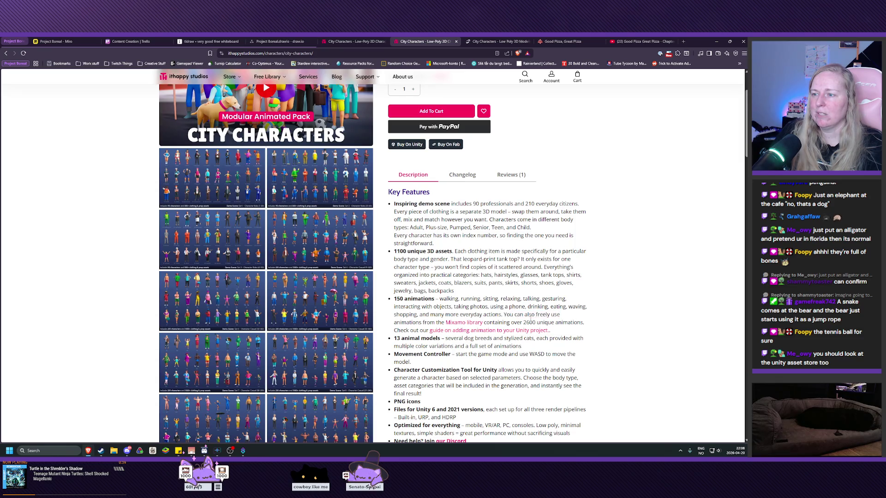
click(455, 327)
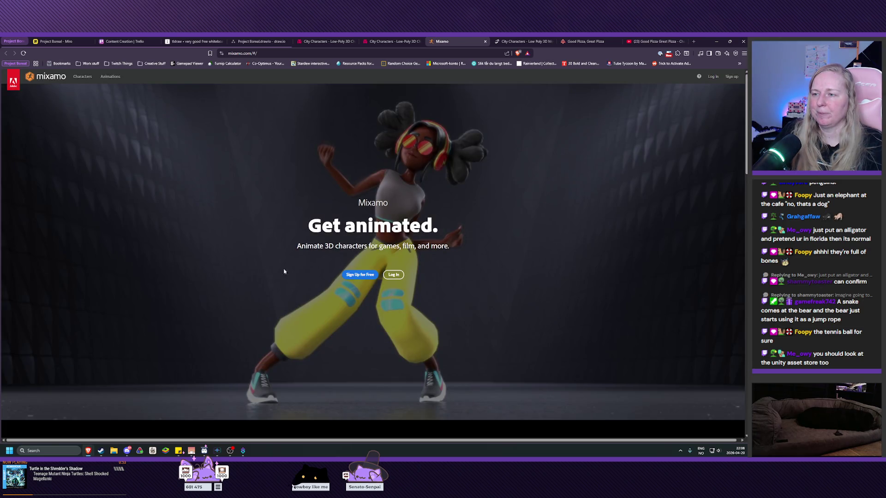
- Look over the Mixamo landing page, then open the Animations library
scroll(232, 263, down, 5)
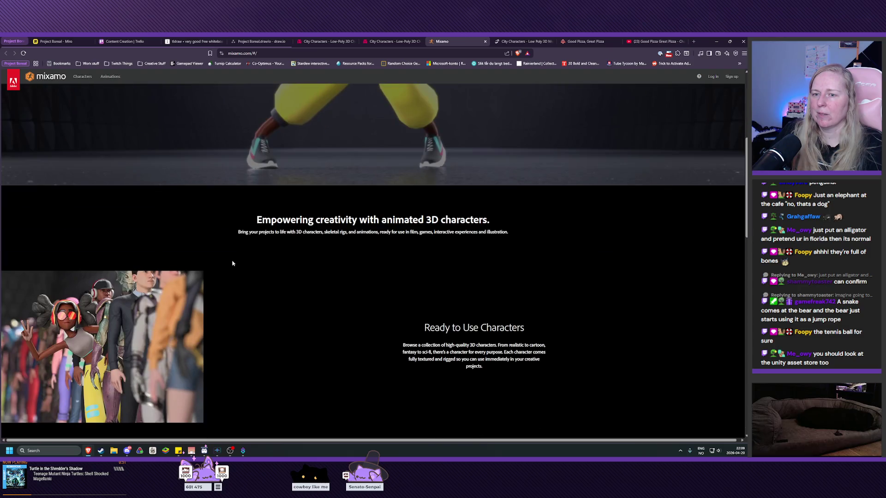
scroll(219, 260, down, 6)
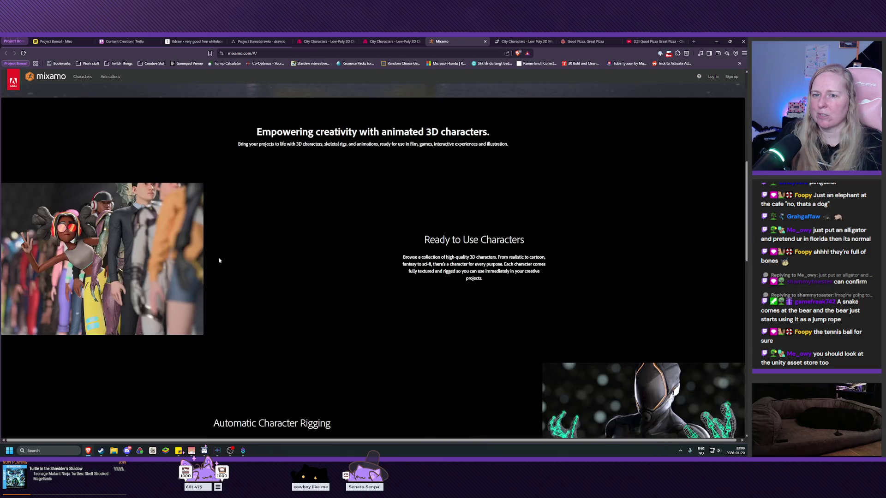
scroll(219, 261, up, 3)
scroll(219, 262, down, 8)
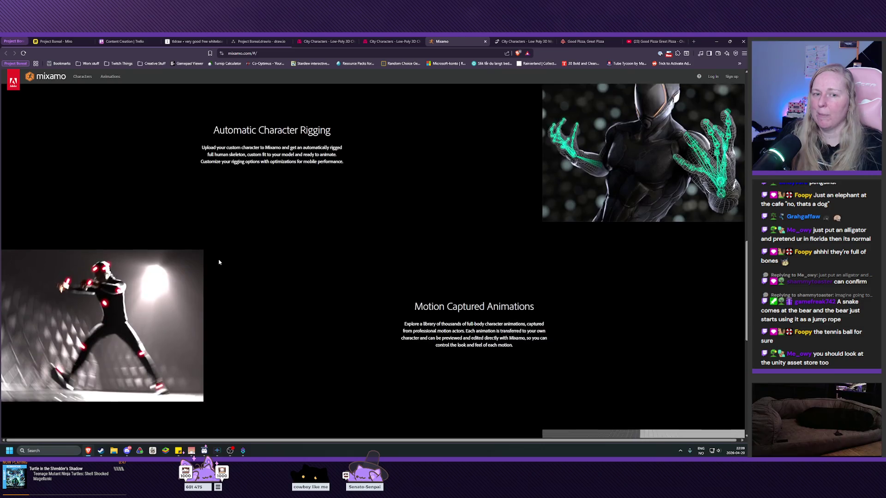
scroll(219, 262, down, 4)
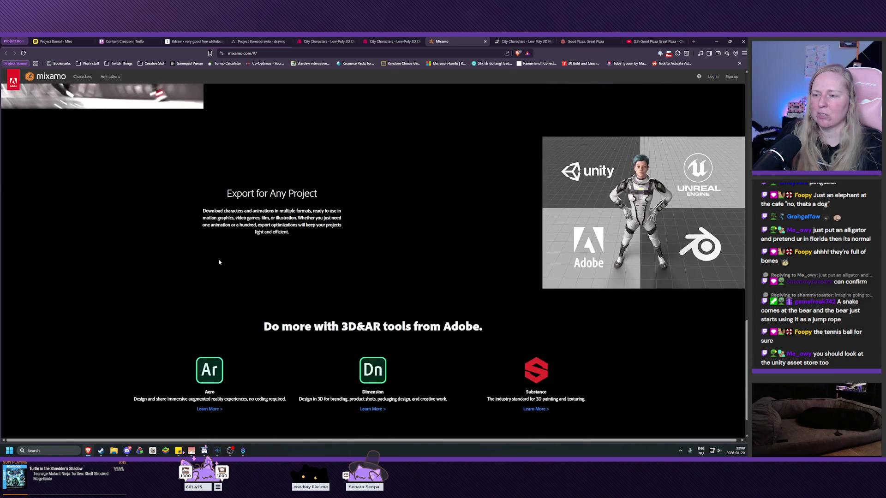
scroll(345, 331, up, 13)
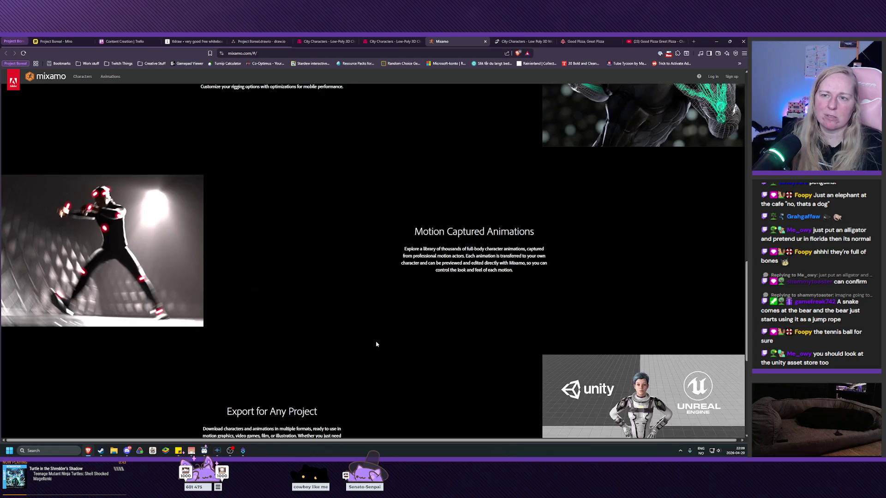
scroll(358, 311, up, 7)
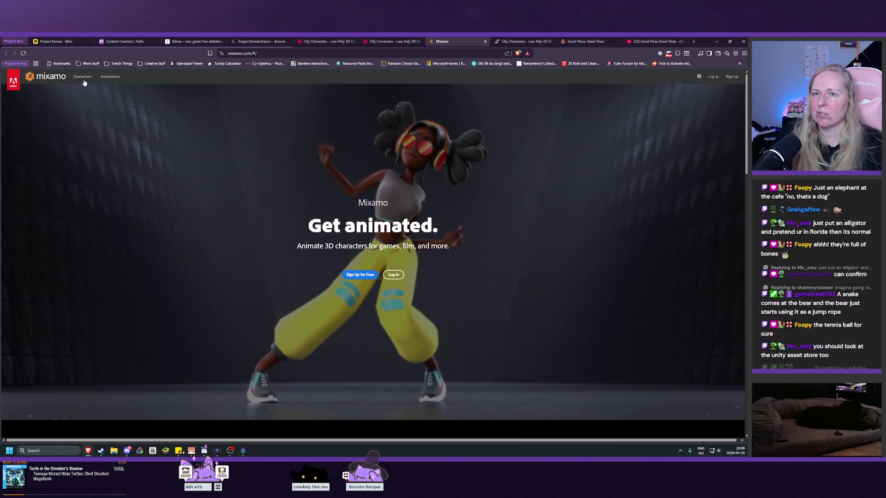
click(110, 77)
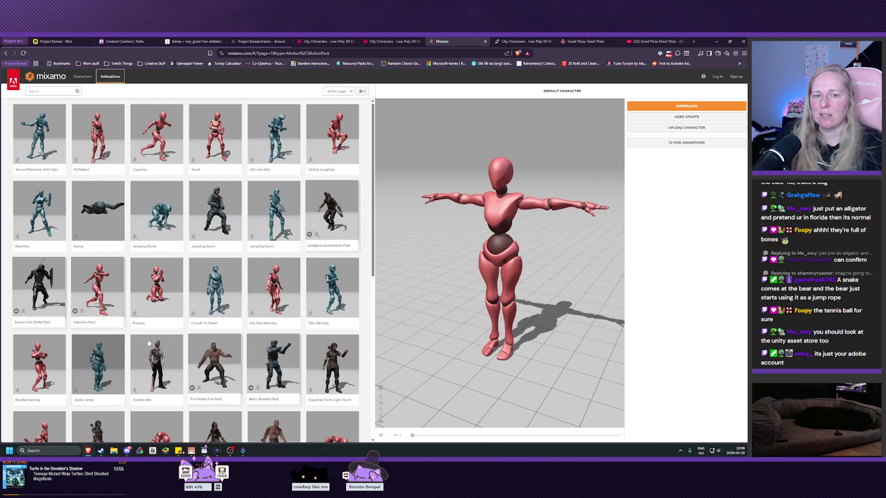
- Scroll down through the Mixamo Motion Pack animation grid and back up
scroll(127, 342, down, 2)
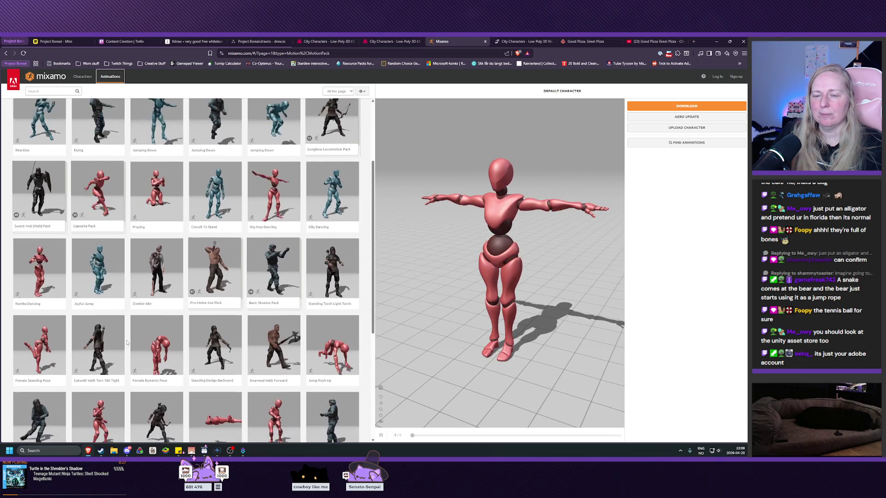
scroll(127, 342, down, 1)
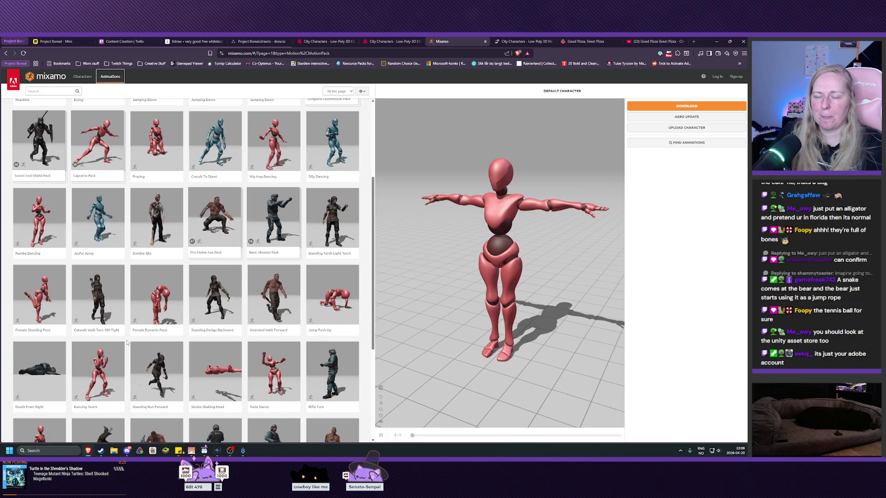
scroll(110, 320, down, 2)
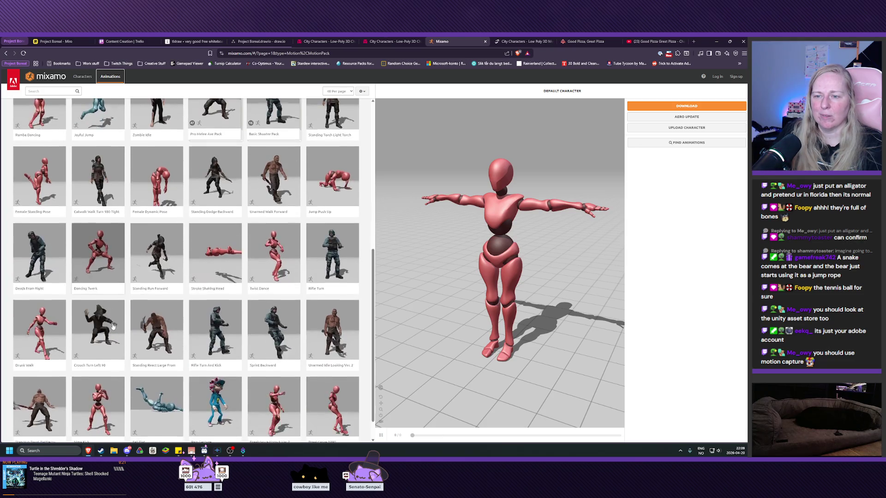
scroll(112, 327, down, 2)
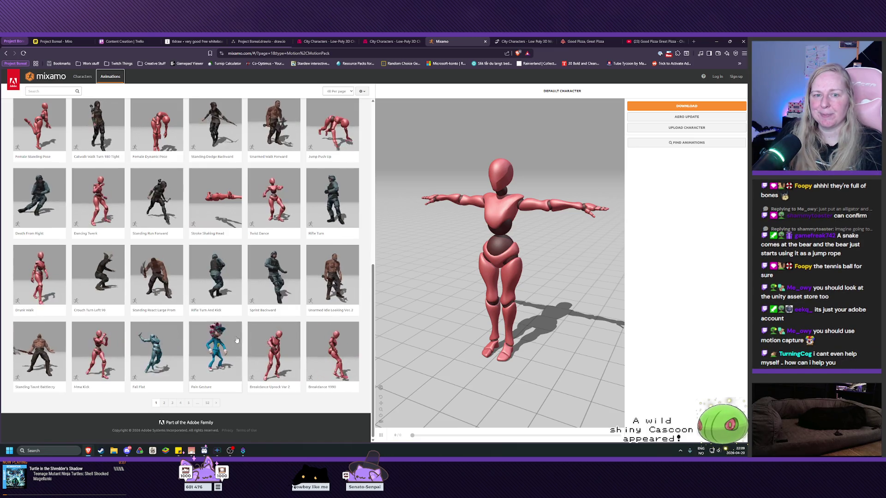
scroll(228, 323, up, 10)
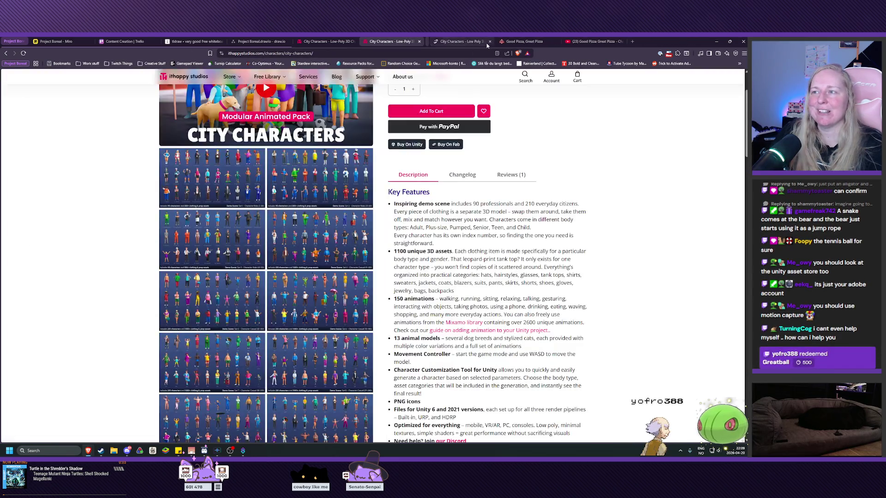
- Close the Mixamo tab and switch to the Project Boreal Miro board
key(ctrl+w)
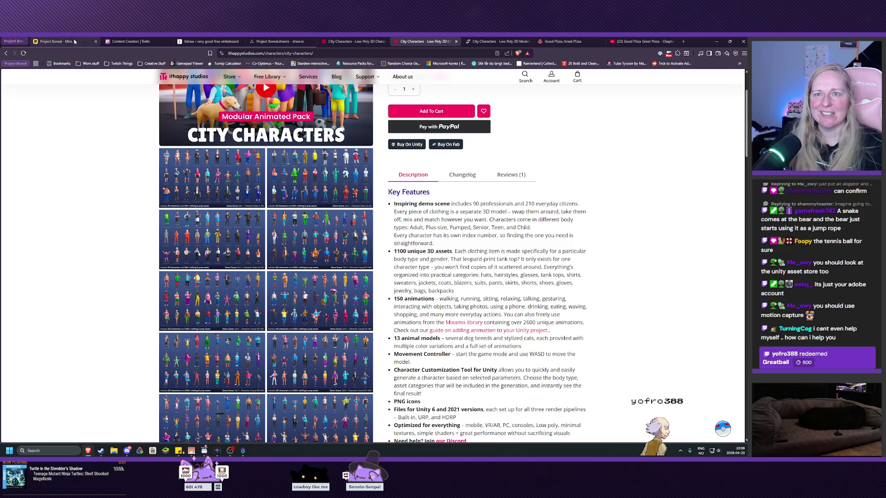
click(55, 41)
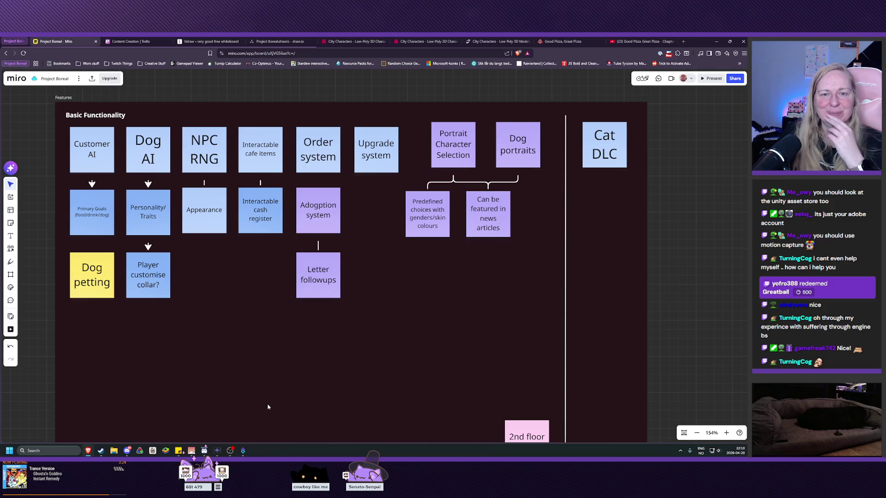
- Pan the Miro board to the Bakery References and Dog Bakery Stockholm images
scroll(323, 342, up, 10)
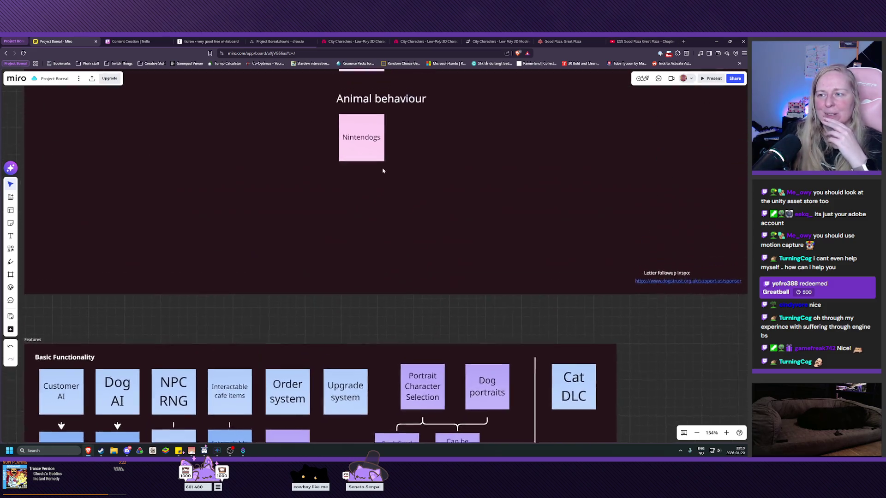
scroll(320, 282, right, 5)
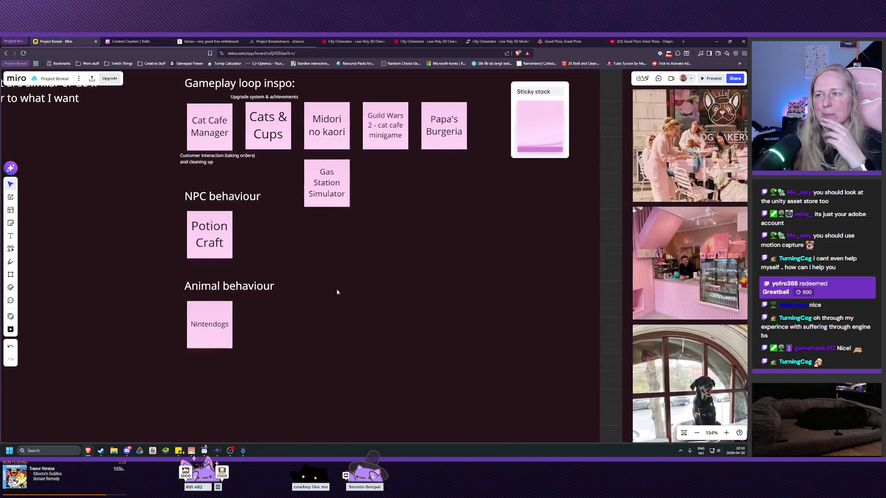
drag(404, 243, 403, 251)
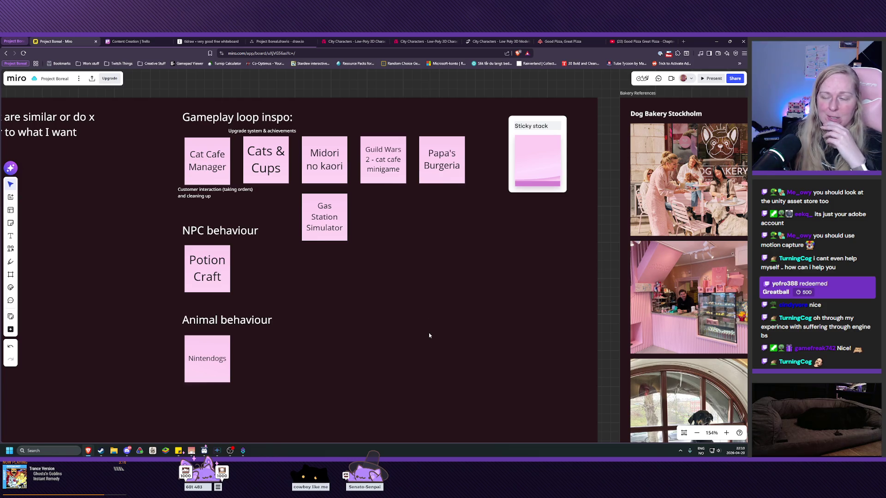
mouse_move(463, 346)
mouse_down()
mouse_move(443, 330)
mouse_move(288, 309)
mouse_move(94, 357)
mouse_move(75, 306)
mouse_move(93, 217)
mouse_move(60, 344)
mouse_up()
scroll(525, 265, right, 3)
scroll(526, 265, down, 2)
mouse_move(525, 265)
mouse_down()
mouse_move(410, 437)
mouse_move(519, 333)
mouse_move(561, 243)
mouse_up()
- Pan to the dog-café photo and Basic Functionality frame, then switch to the draw.io diagram
scroll(540, 279, down, 5)
scroll(416, 322, left, 3)
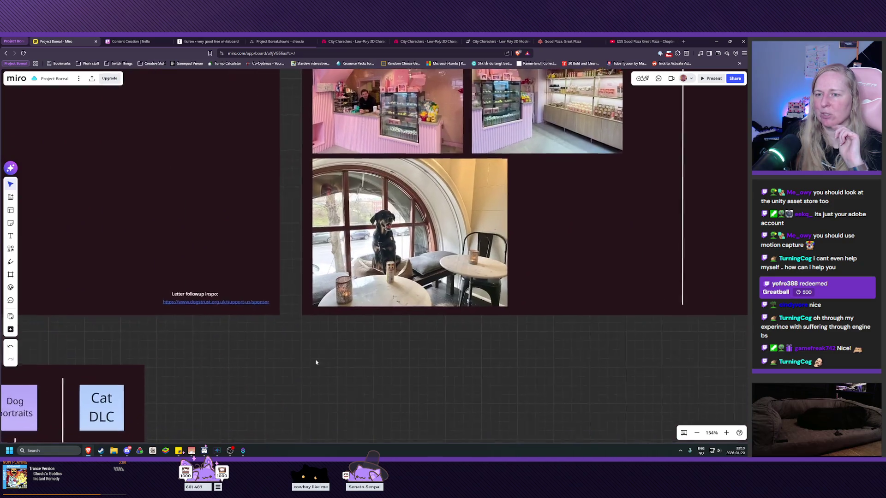
mouse_move(210, 385)
mouse_down()
mouse_move(325, 351)
mouse_move(467, 293)
mouse_up()
scroll(461, 354, left, 3)
scroll(300, 389, down, 2)
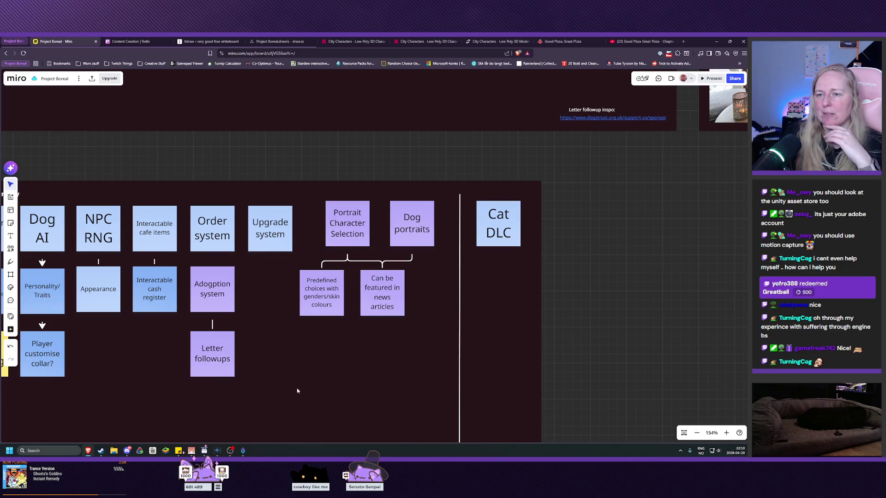
mouse_move(300, 390)
mouse_down()
mouse_move(428, 376)
mouse_move(395, 320)
mouse_move(392, 254)
mouse_move(389, 272)
mouse_up()
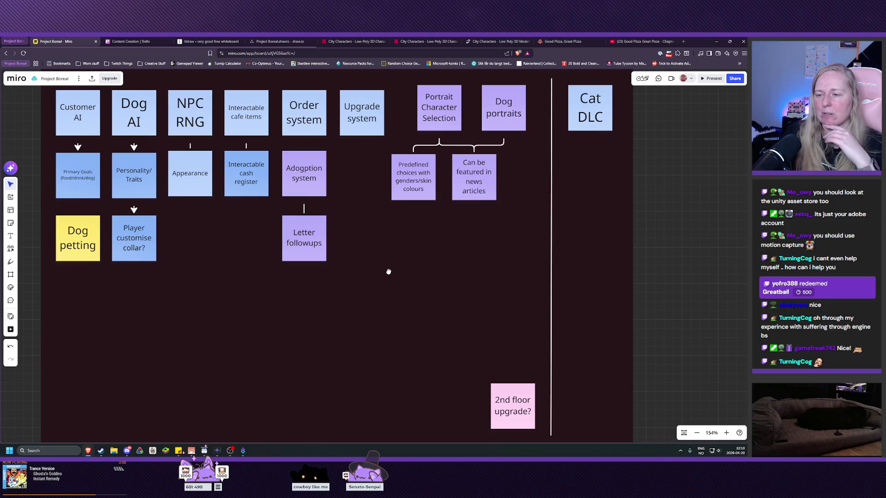
click(277, 41)
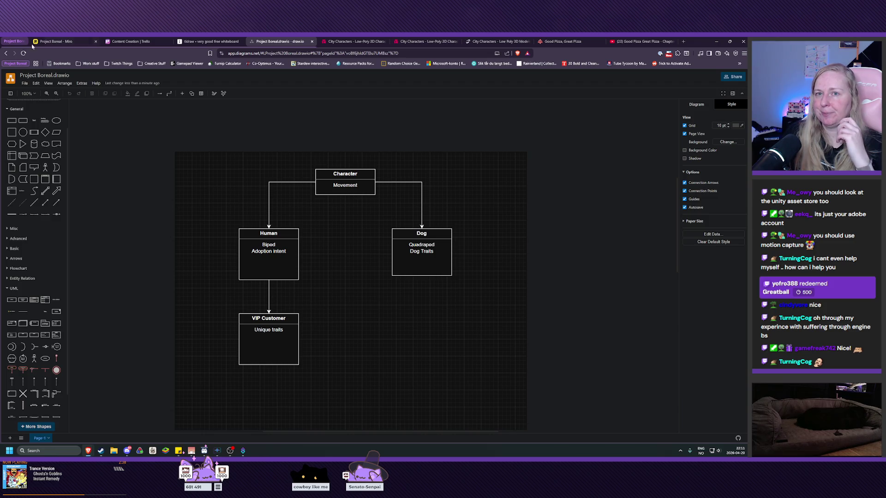
- Return to the Miro board and bring the Basic Functionality feature frame into view
key(ctrl+2)
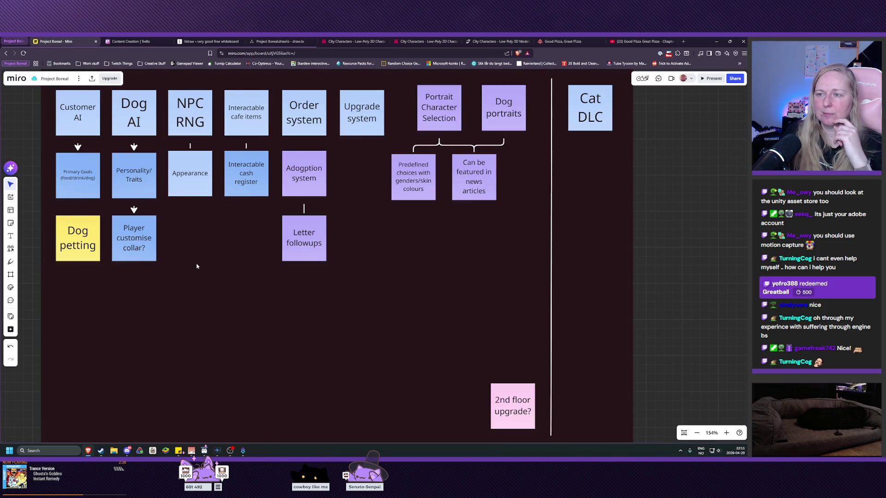
mouse_move(257, 237)
mouse_down()
mouse_move(249, 312)
mouse_move(307, 283)
mouse_move(276, 278)
mouse_up()
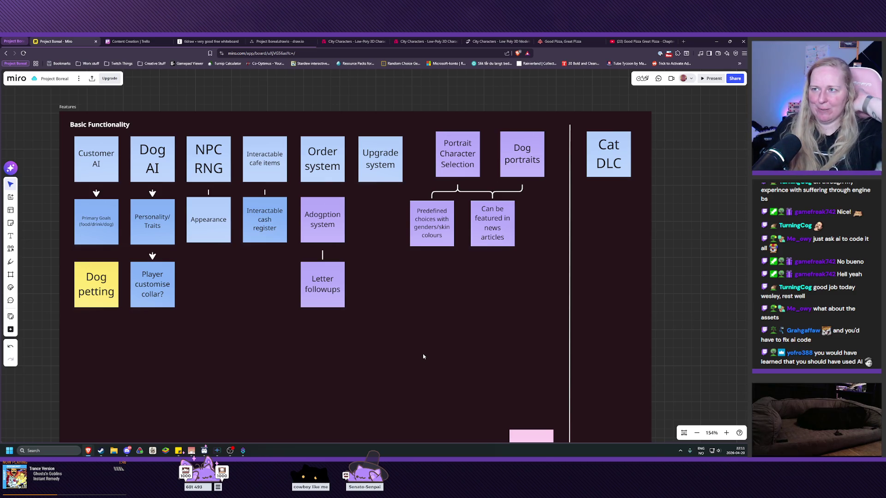
- From the City Characters page, open the One Time Purchase Licence Agreement and scroll down
key(ctrl+6)
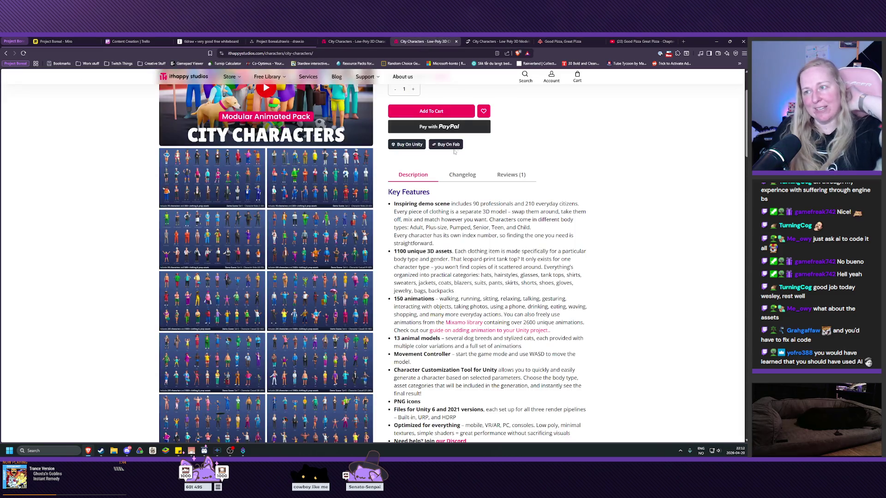
scroll(478, 191, up, 2)
click(444, 164)
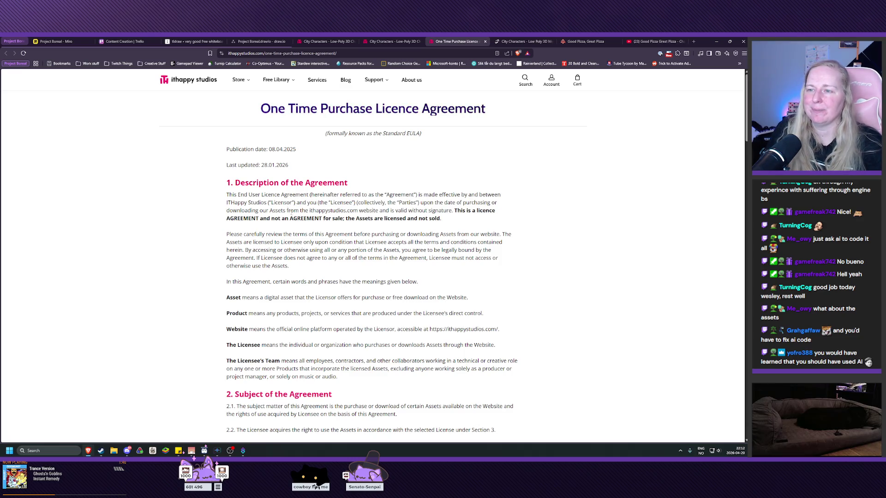
scroll(295, 205, down, 4)
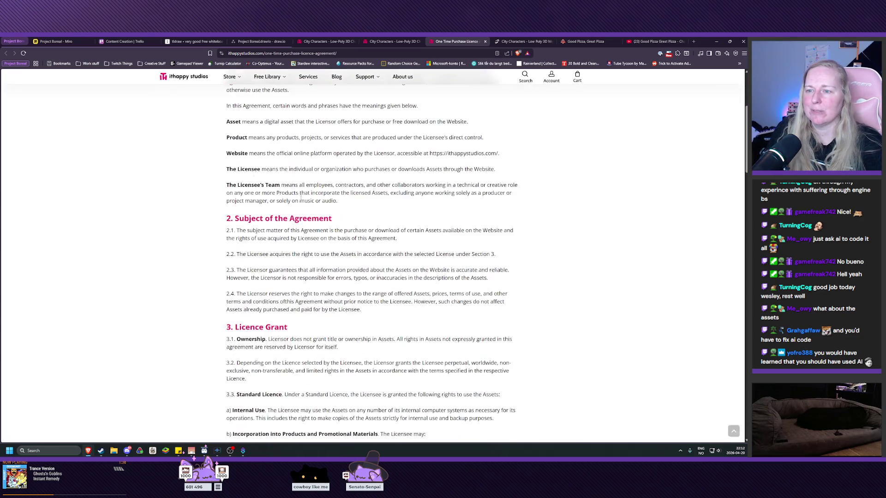
scroll(301, 197, down, 4)
scroll(295, 201, down, 1)
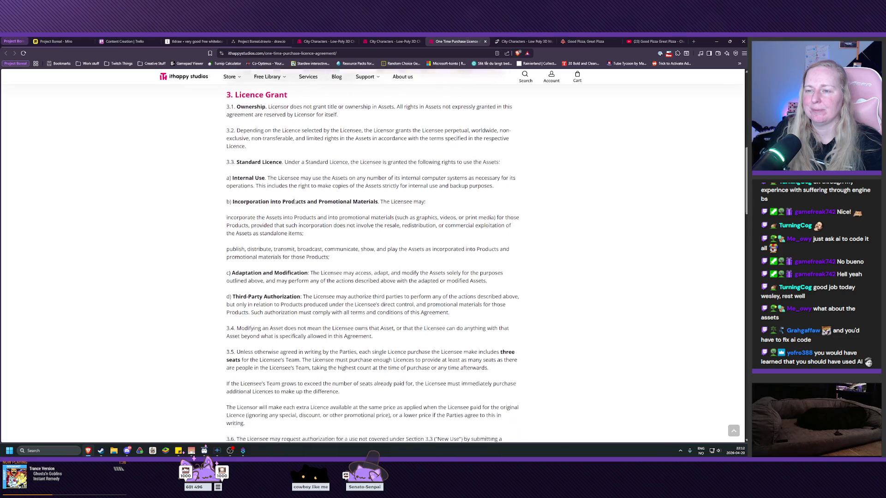
scroll(295, 201, down, 7)
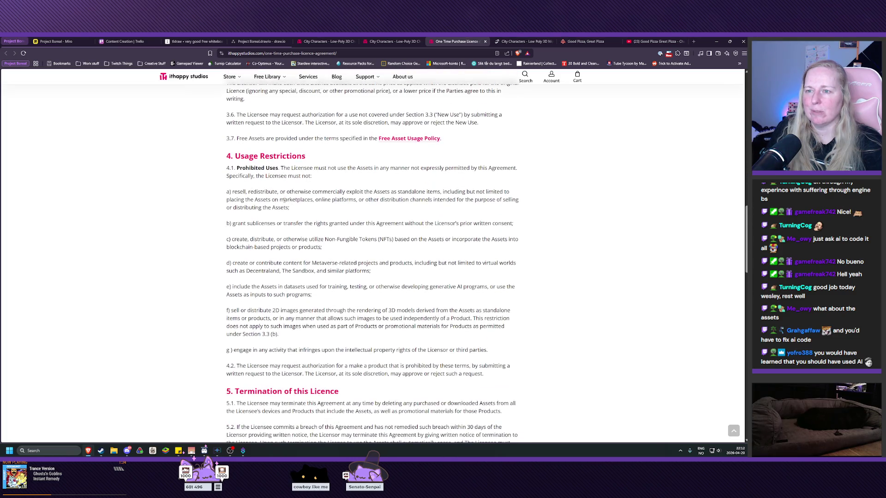
- Highlight the Prohibited Uses paragraph and the resale and commercial exploitation wording in paragraph a)
triple_click(240, 168)
click(286, 188)
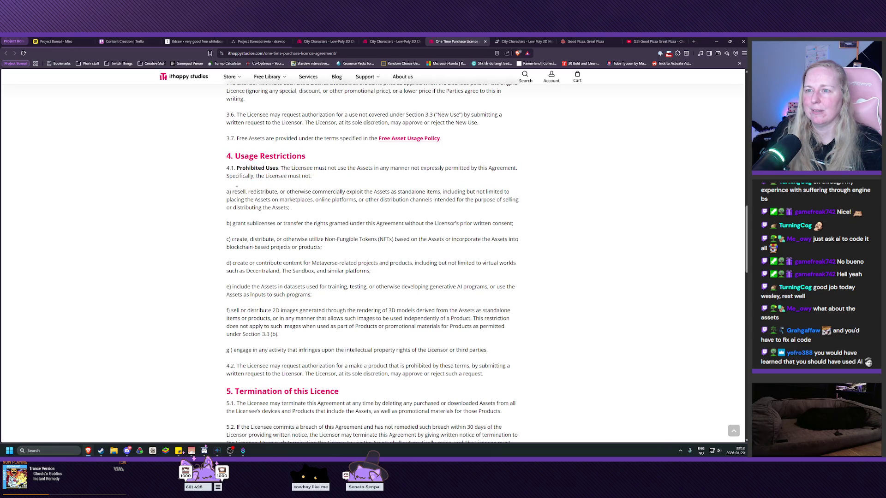
triple_click(236, 191)
click(359, 195)
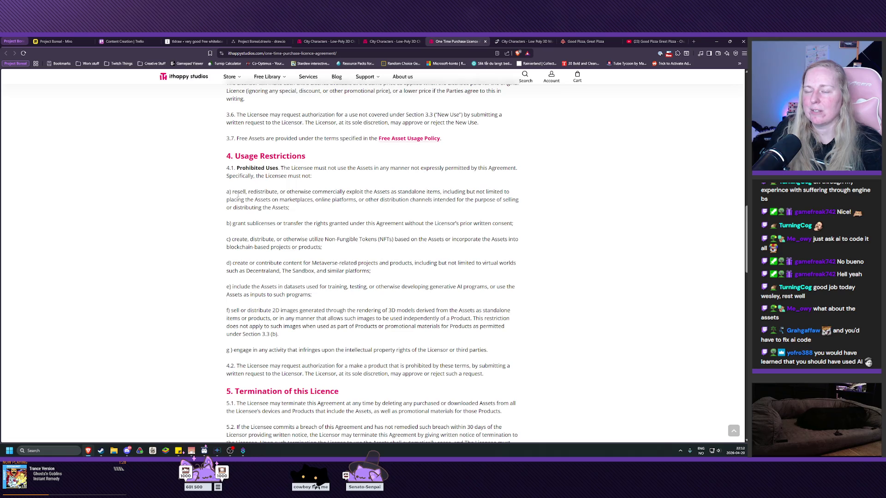
drag(237, 194, 425, 193)
drag(323, 192, 483, 199)
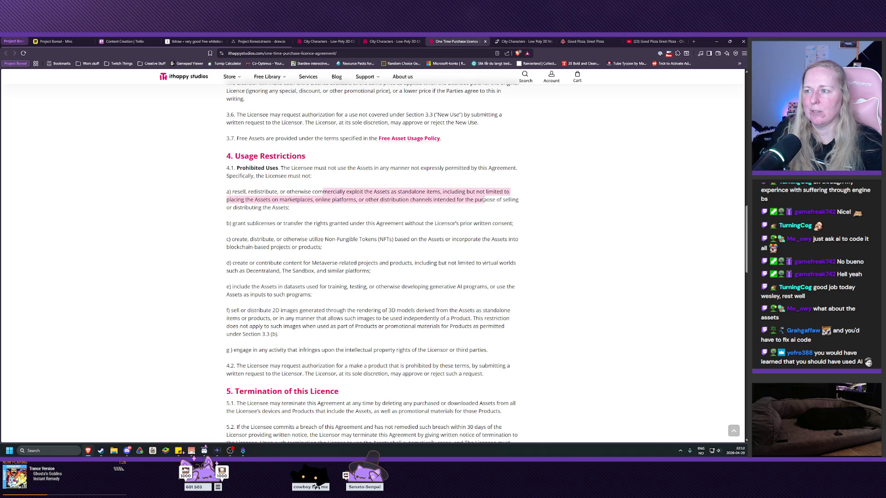
click(483, 200)
drag(323, 192, 483, 199)
click(453, 207)
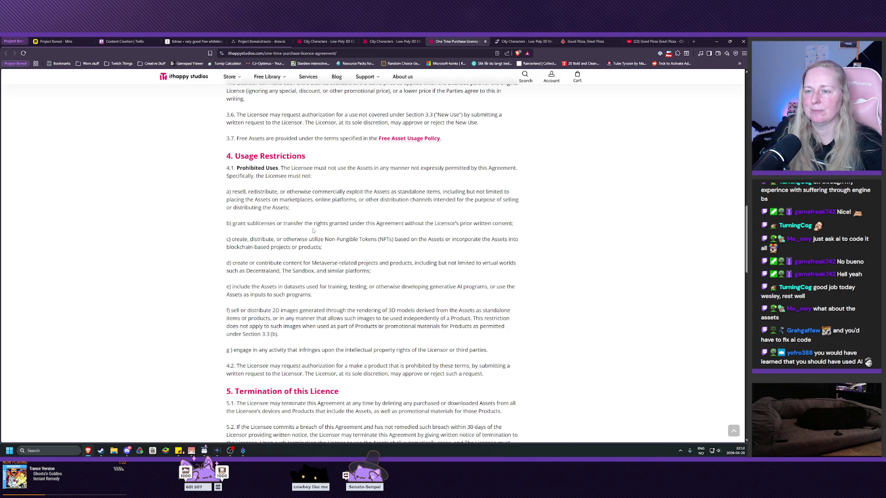
- Highlight the NFT clause in paragraph c), including the 'Non-Fungible Tokens (NFTs)' phrase
scroll(306, 232, down, 1)
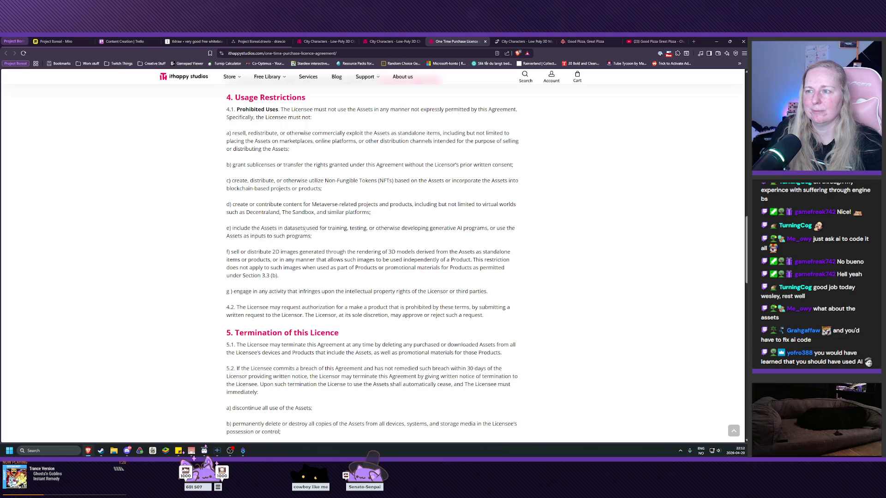
drag(242, 181, 412, 184)
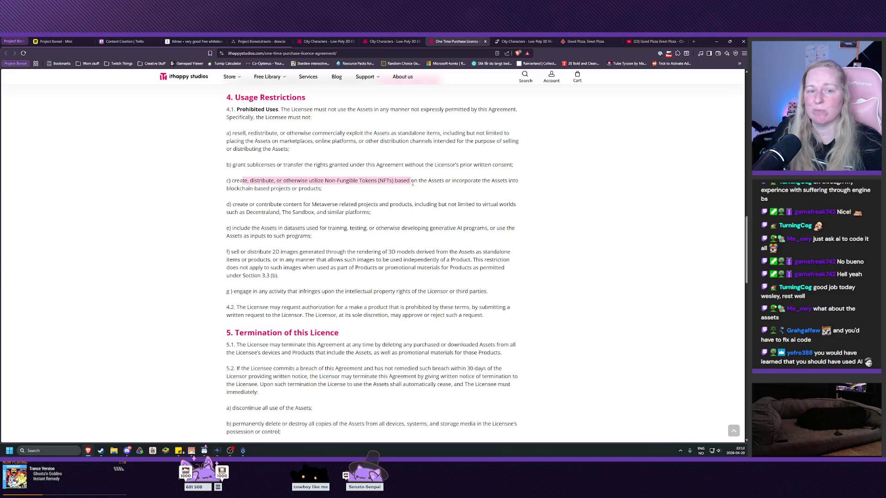
click(412, 183)
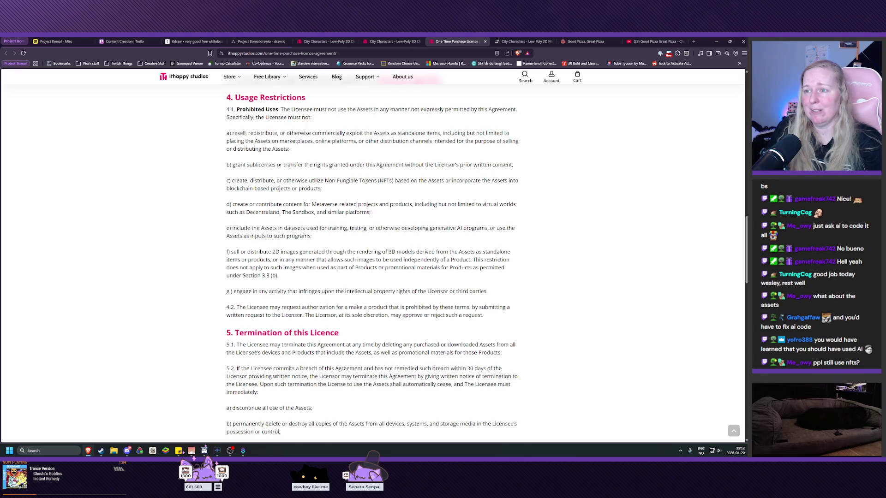
triple_click(359, 188)
triple_click(392, 188)
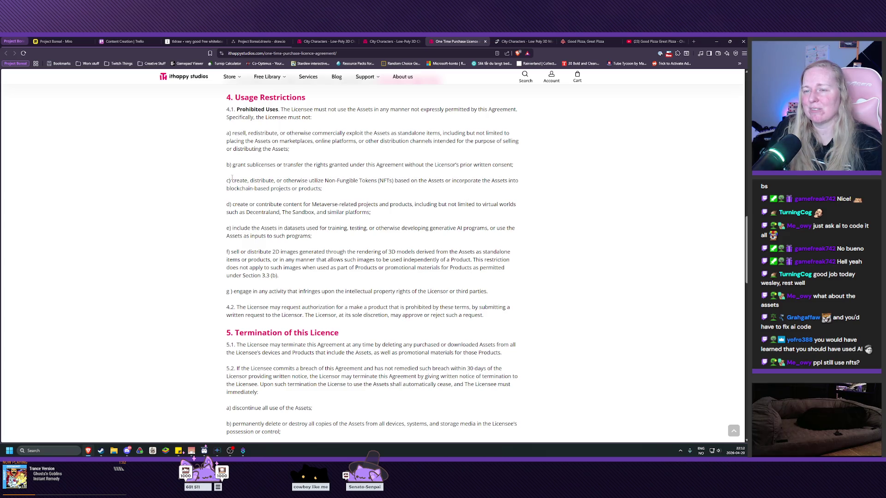
click(393, 188)
drag(310, 181, 395, 182)
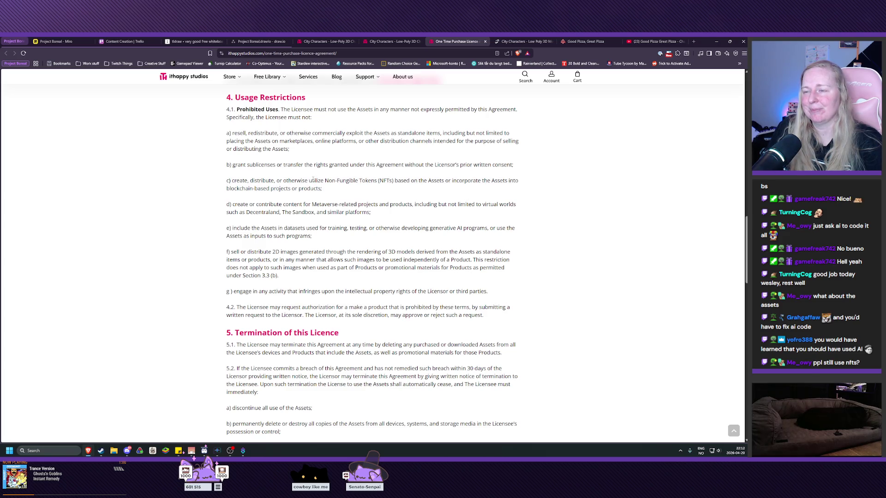
click(395, 187)
drag(316, 181, 411, 182)
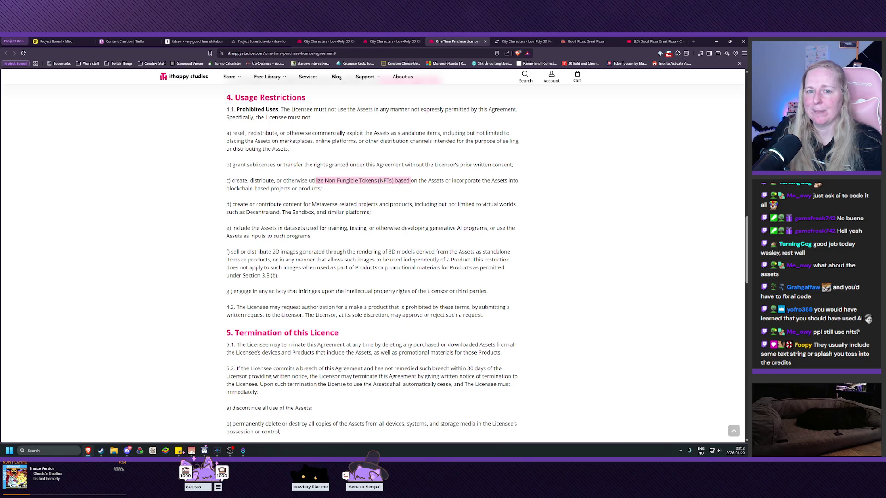
click(370, 194)
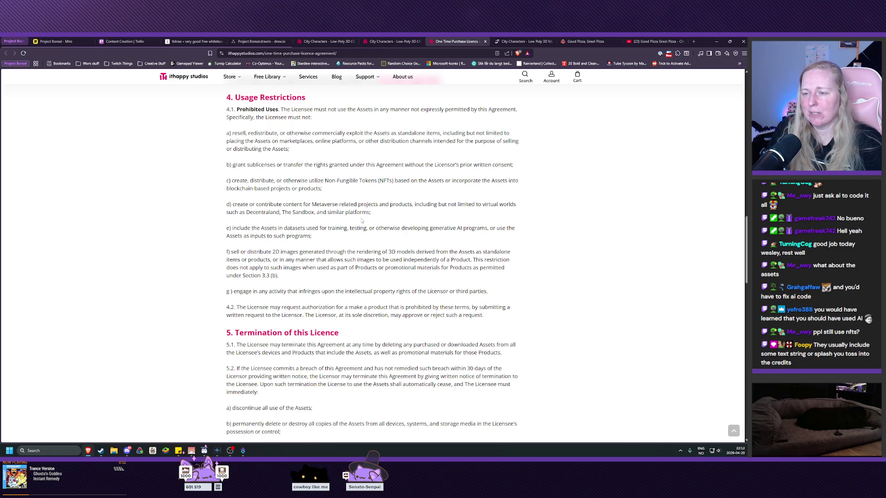
scroll(362, 221, down, 4)
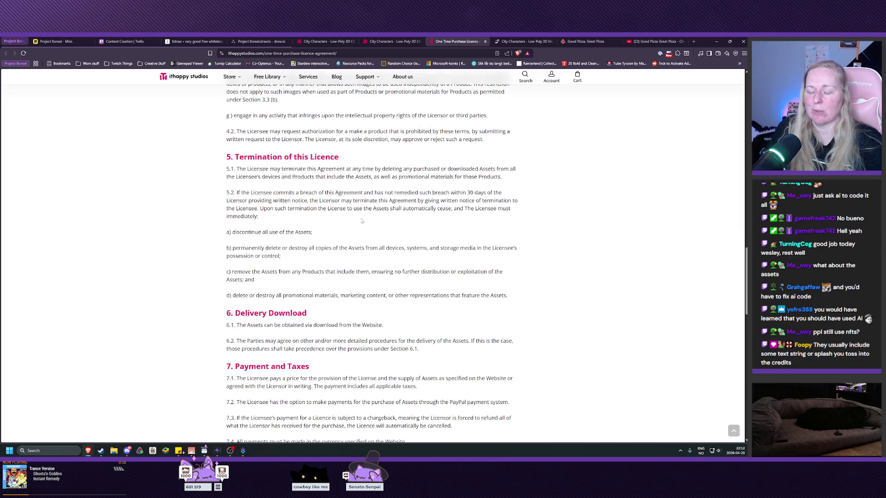
scroll(362, 221, down, 5)
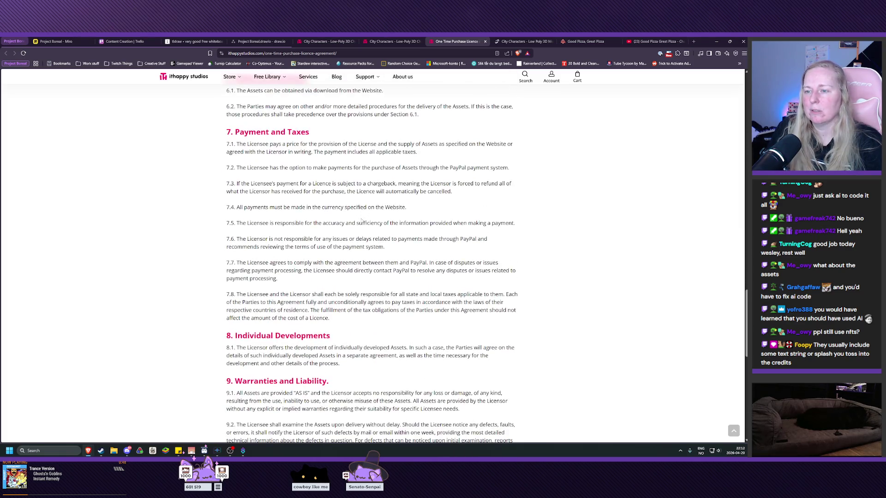
scroll(362, 221, down, 8)
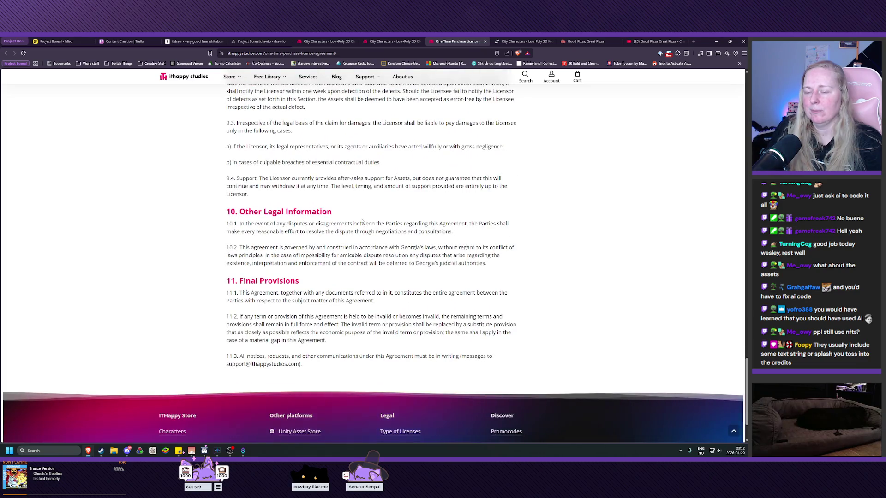
scroll(352, 274, up, 4)
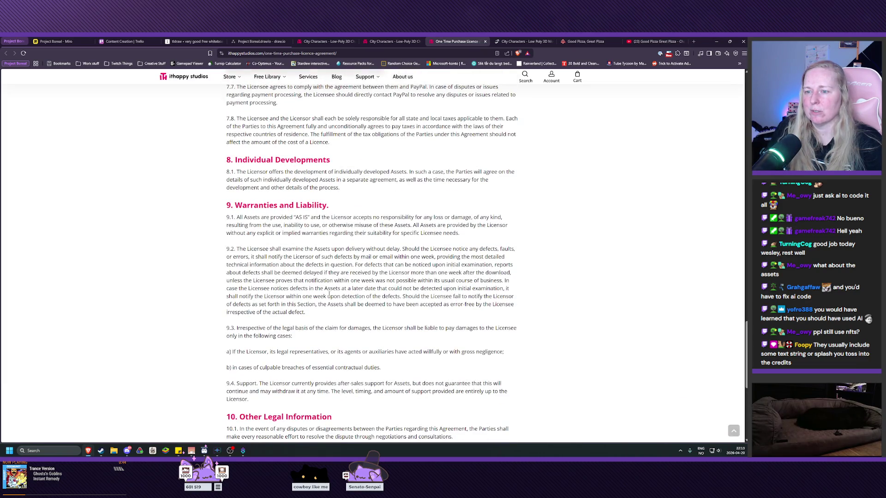
scroll(329, 296, up, 4)
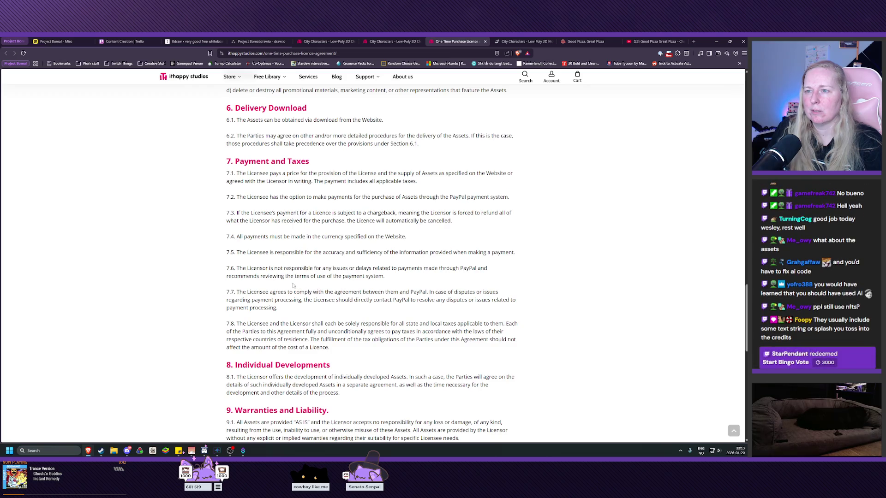
scroll(293, 285, up, 8)
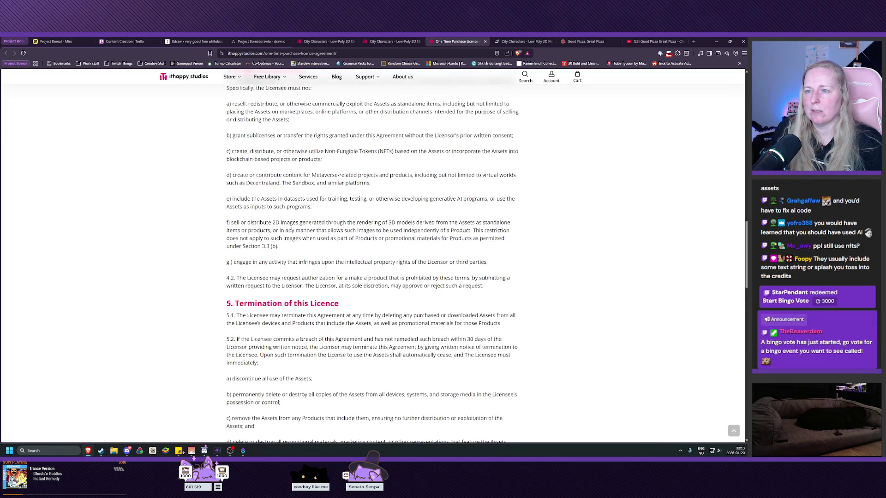
scroll(291, 227, up, 1)
scroll(255, 155, up, 3)
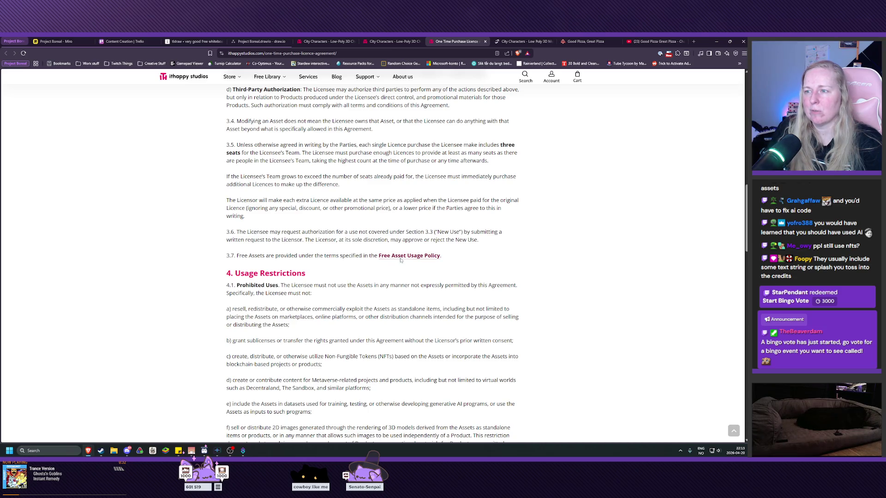
scroll(331, 297, up, 1)
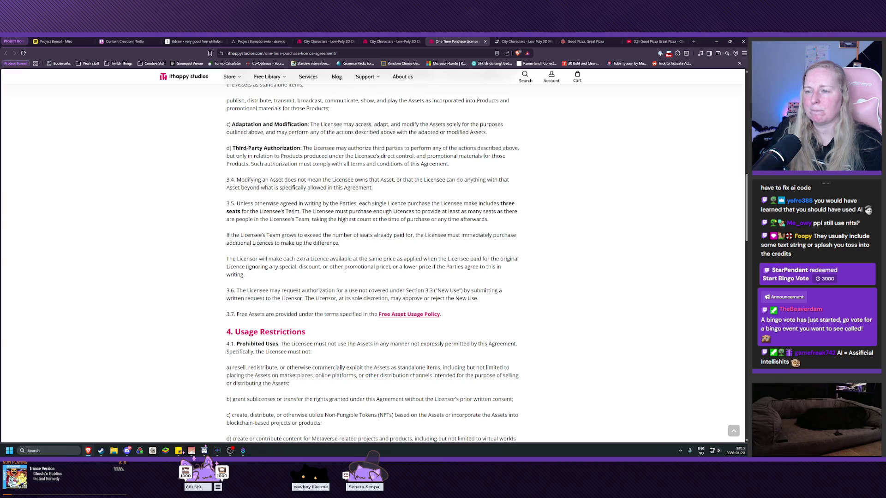
scroll(351, 249, up, 2)
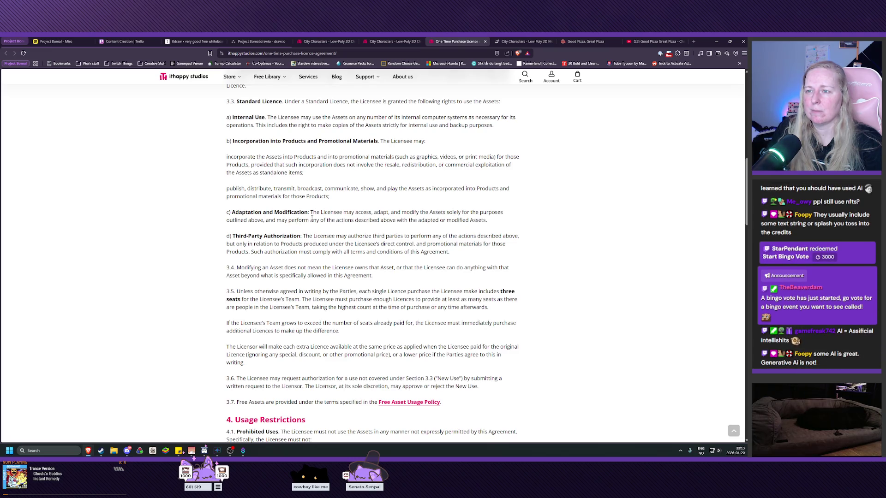
drag(330, 211, 417, 213)
drag(332, 213, 500, 215)
click(500, 215)
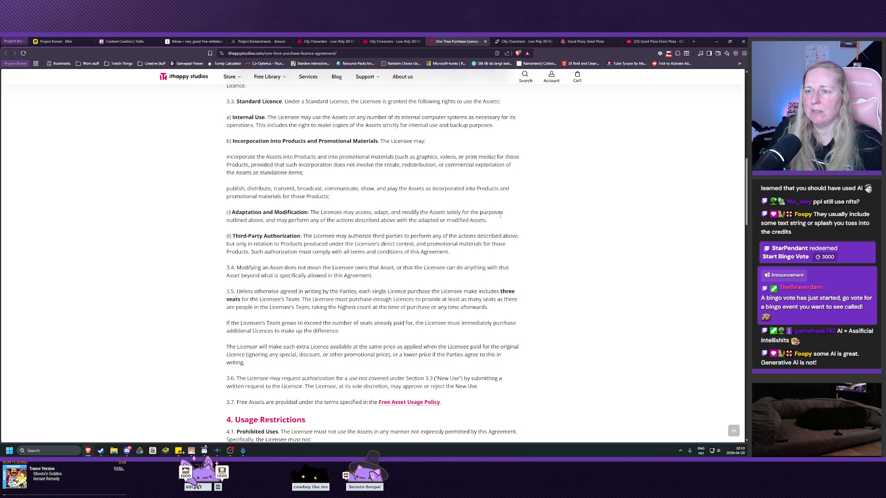
scroll(267, 214, up, 1)
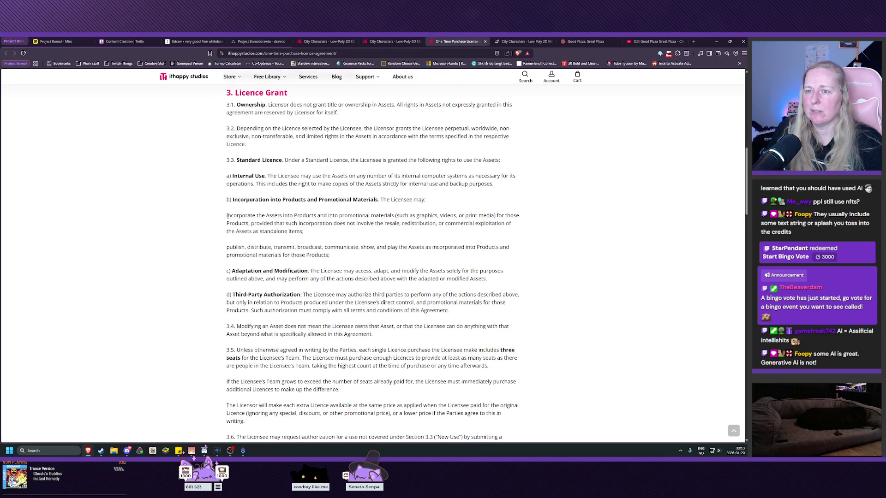
drag(233, 215, 313, 223)
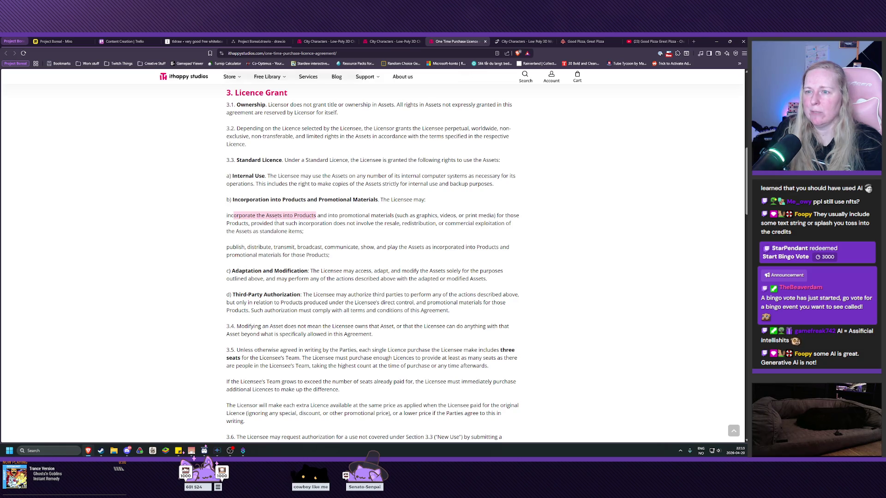
click(276, 221)
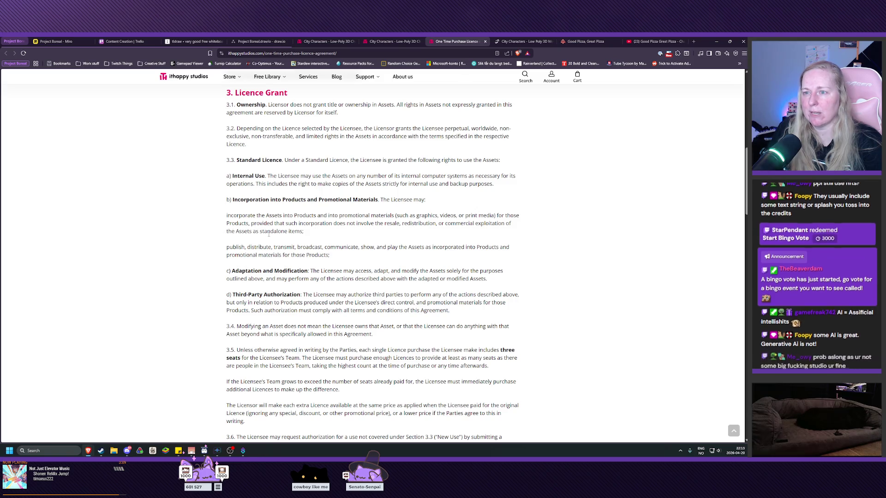
drag(231, 231, 328, 236)
click(328, 237)
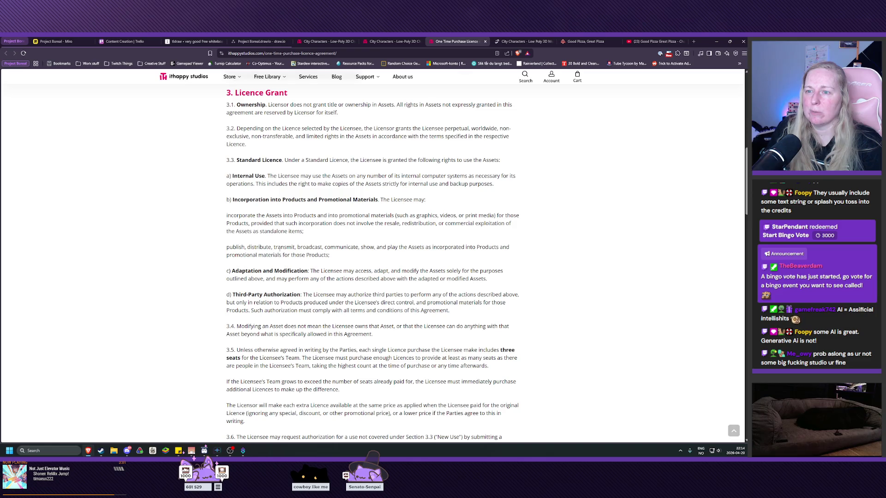
scroll(298, 245, up, 2)
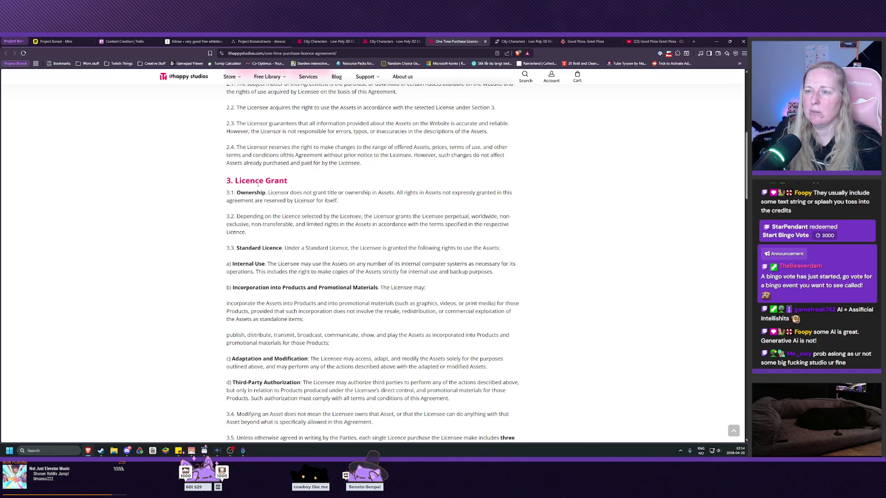
scroll(382, 216, up, 2)
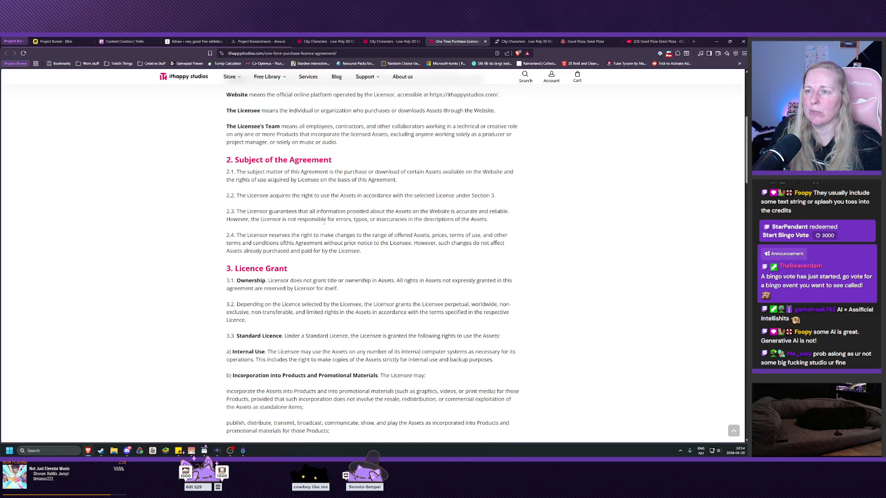
scroll(324, 223, up, 5)
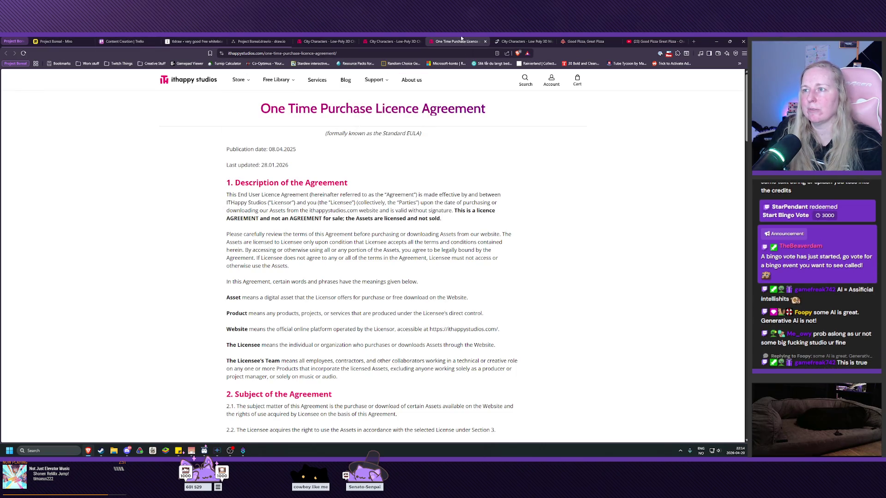
- Cycle through the City Characters, Miro, tldraw and draw.io tabs, then open a new tab
click(392, 41)
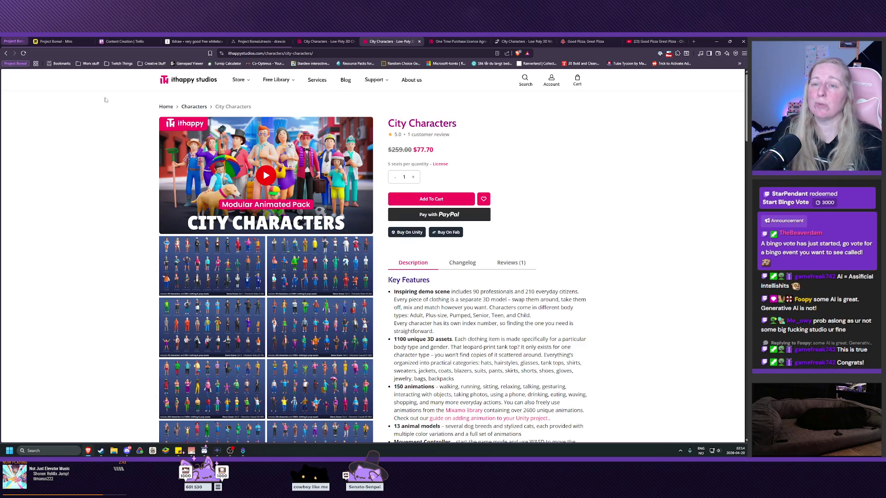
click(54, 41)
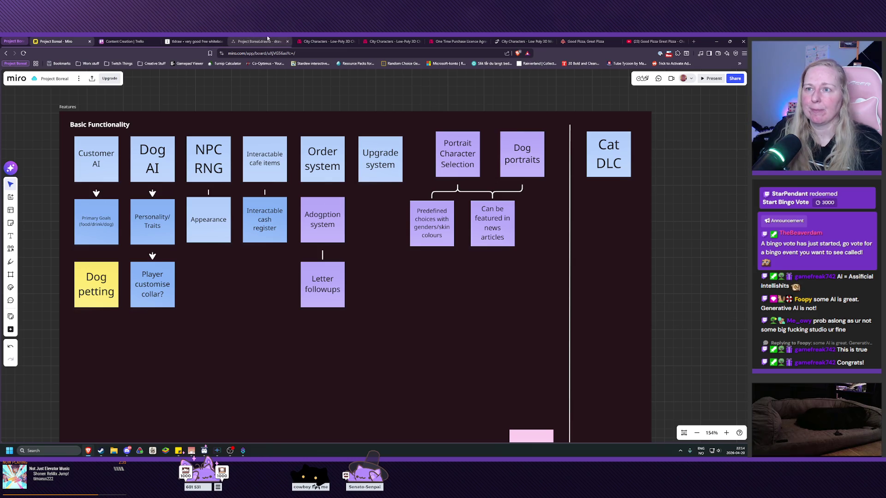
click(248, 42)
click(327, 42)
click(194, 42)
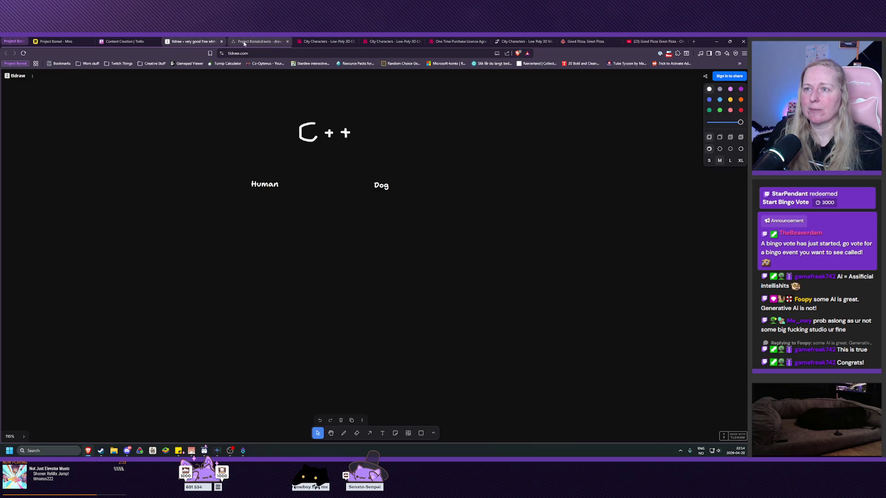
click(258, 42)
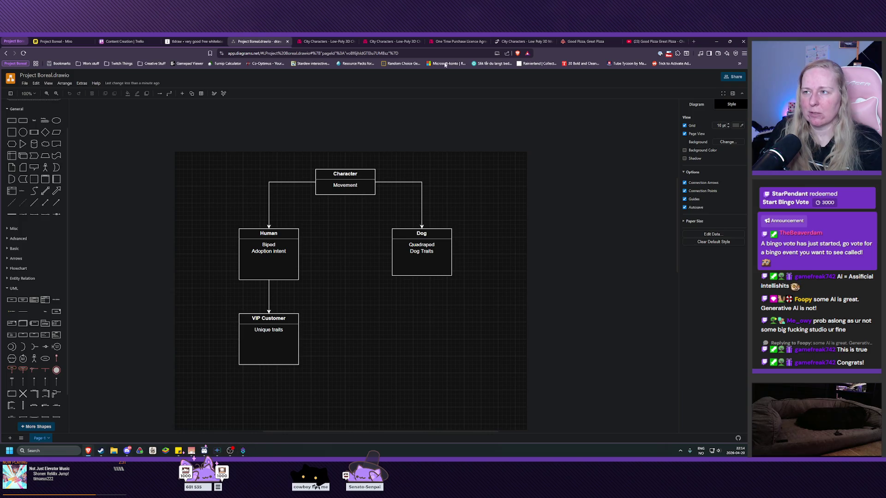
click(694, 41)
- Go to fab.com and reach the ithappy seller page through My Library
text(fab)
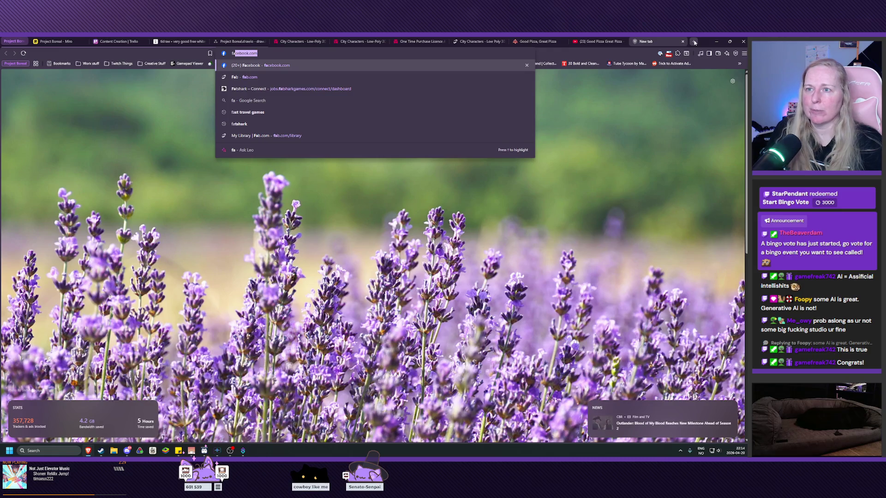
key(Return)
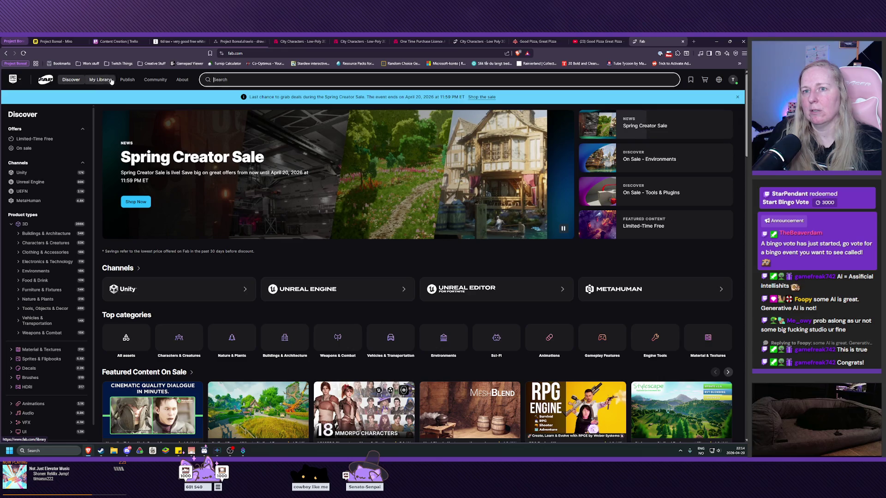
click(100, 80)
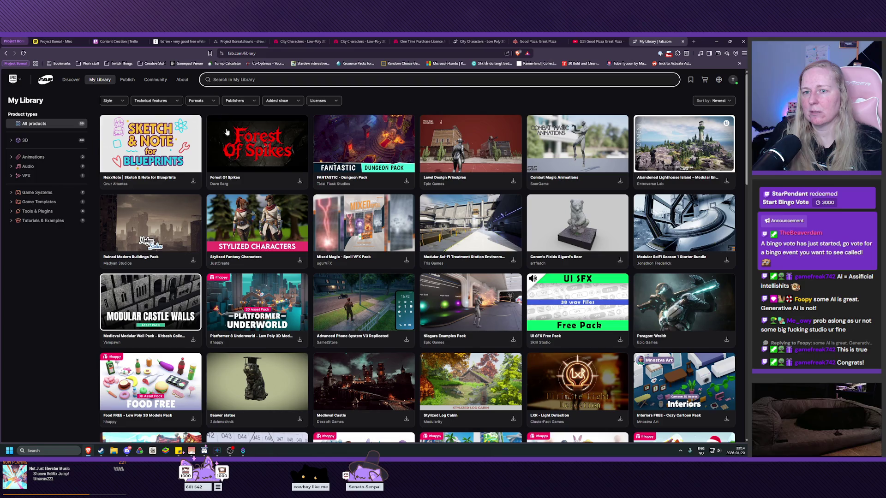
scroll(212, 398, down, 2)
click(110, 364)
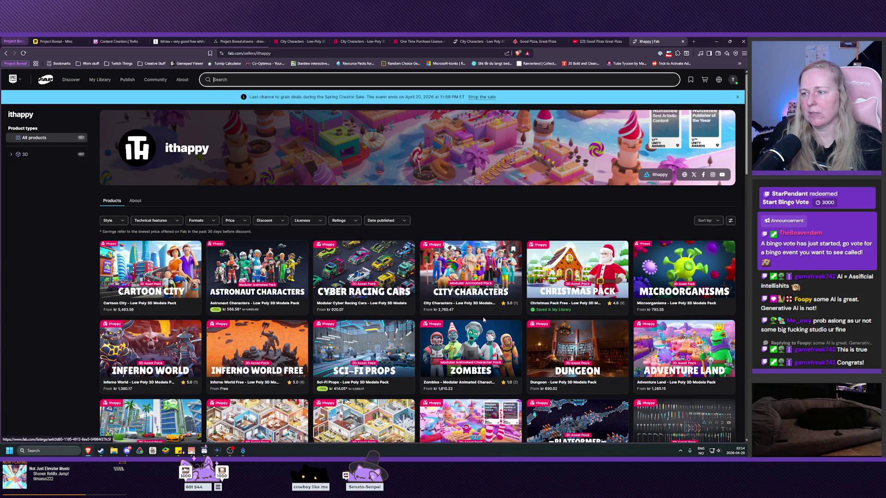
- Check the City Characters licence prices, Personal kr 2,760.47 and Professional kr 8,051.62, then close the tab
click(481, 293)
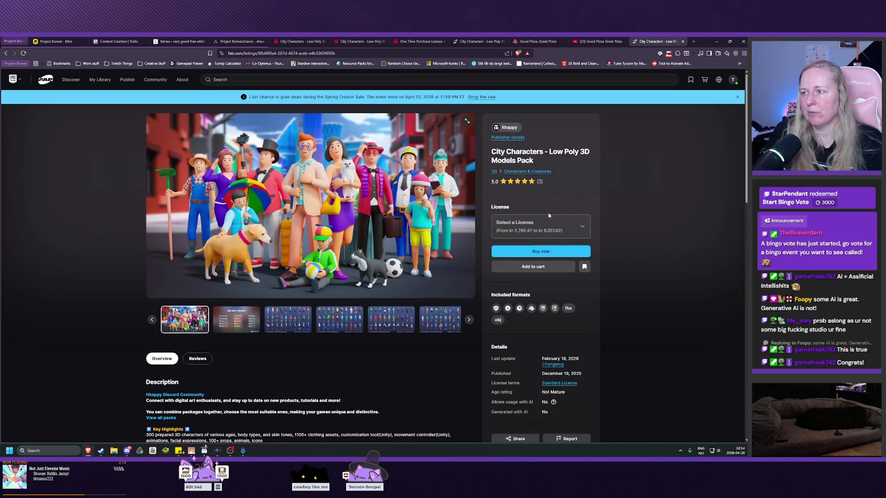
click(550, 225)
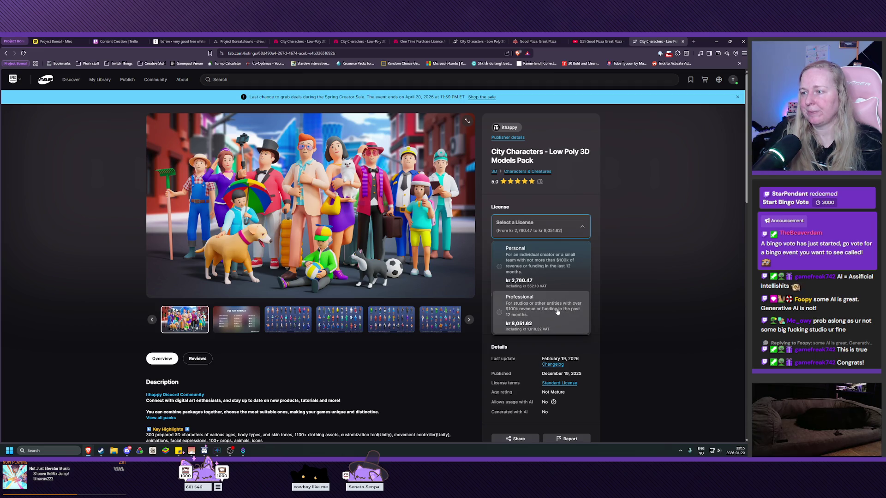
click(634, 253)
click(547, 227)
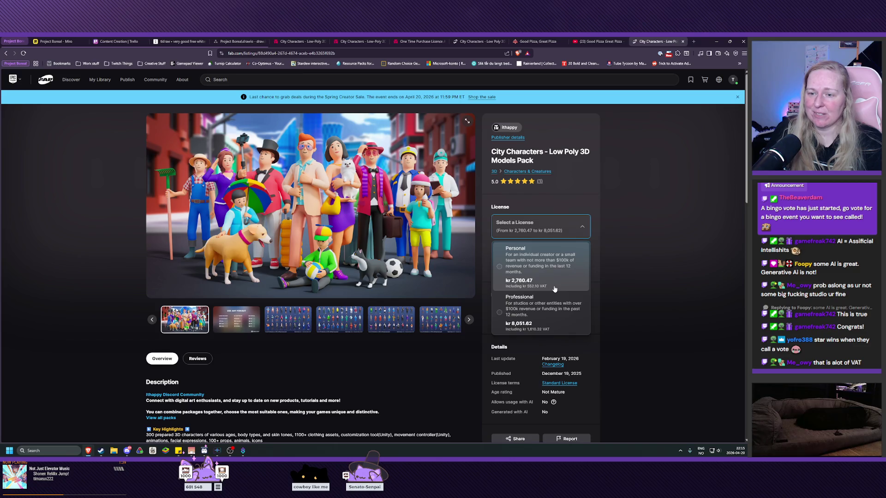
click(682, 42)
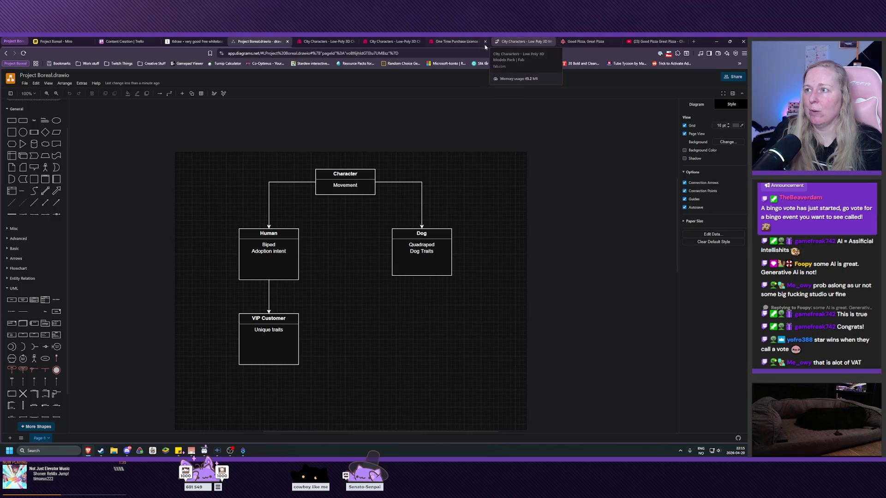
- Review City Characters' Compatibility with Game Engines list, then return to the Miro board
click(457, 41)
click(390, 41)
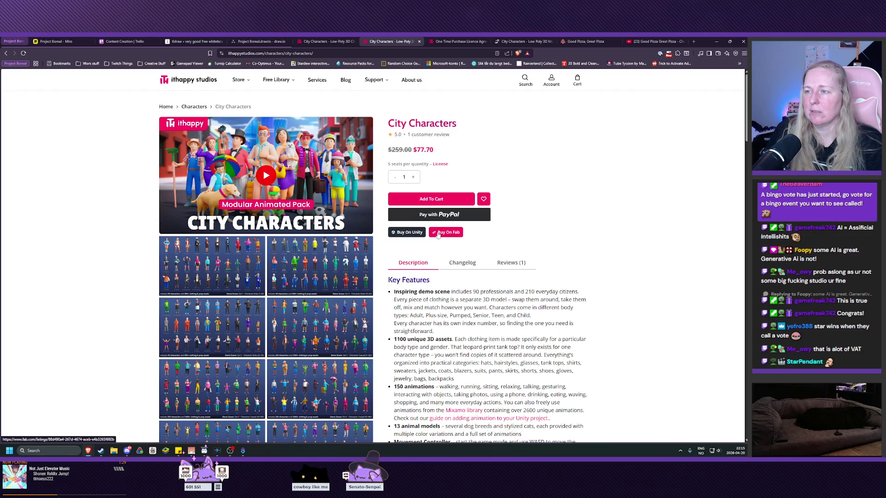
scroll(439, 235, down, 6)
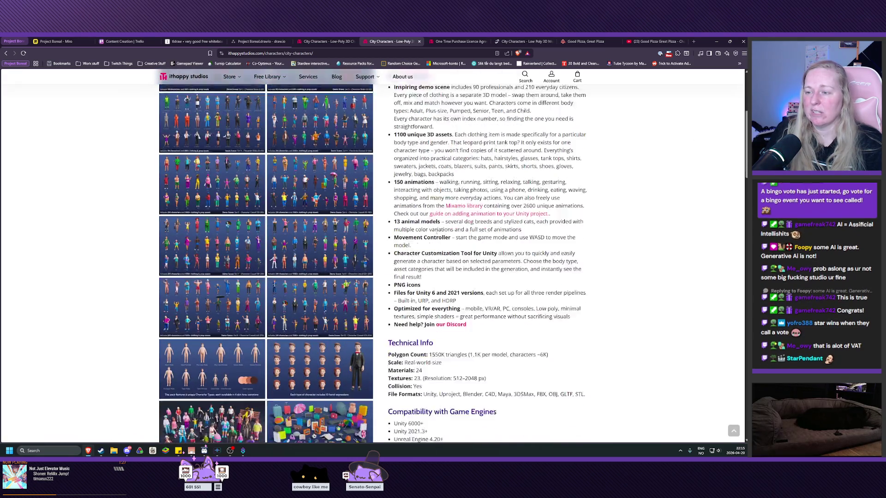
scroll(437, 232, down, 3)
drag(424, 288, 393, 255)
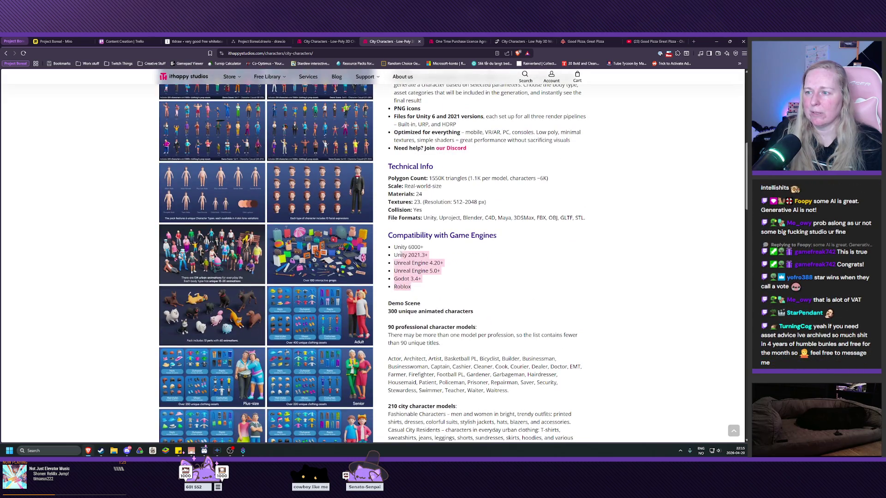
click(450, 271)
scroll(449, 270, up, 8)
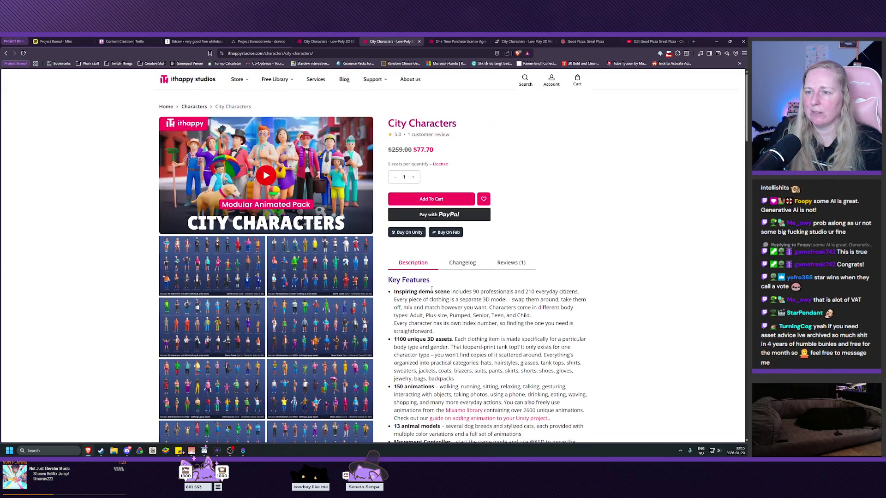
click(57, 42)
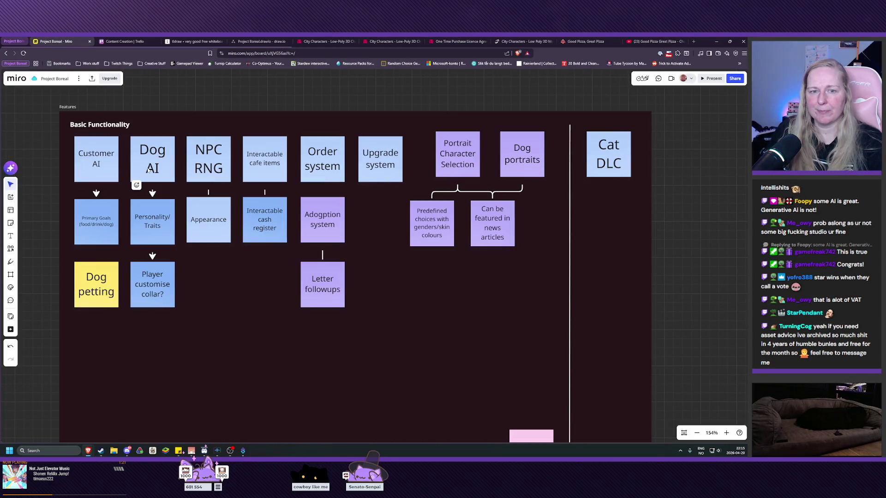